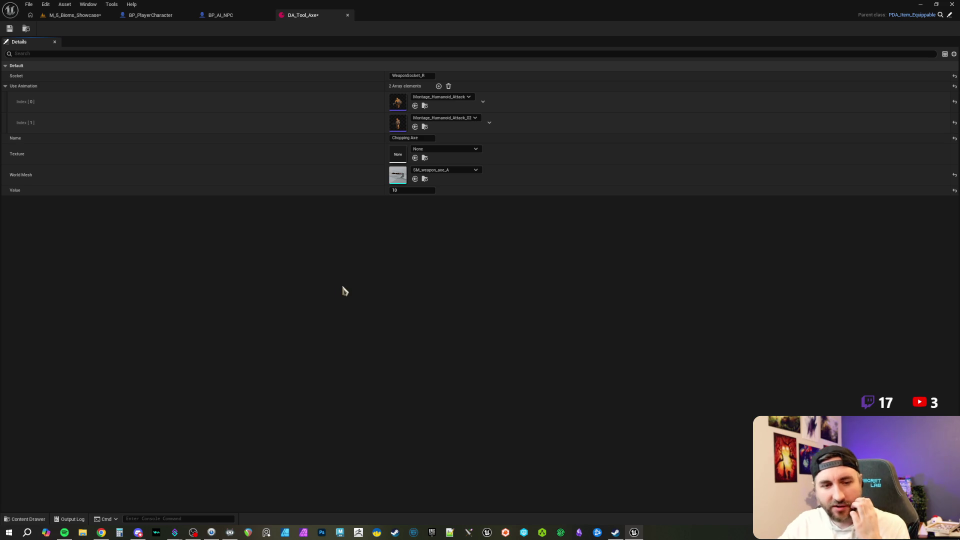
# Switch to the M_5_Bioms_Showcase level, frame the NPCs, and start Play In Editor with Alt+P.
pyautogui.click(89, 18)
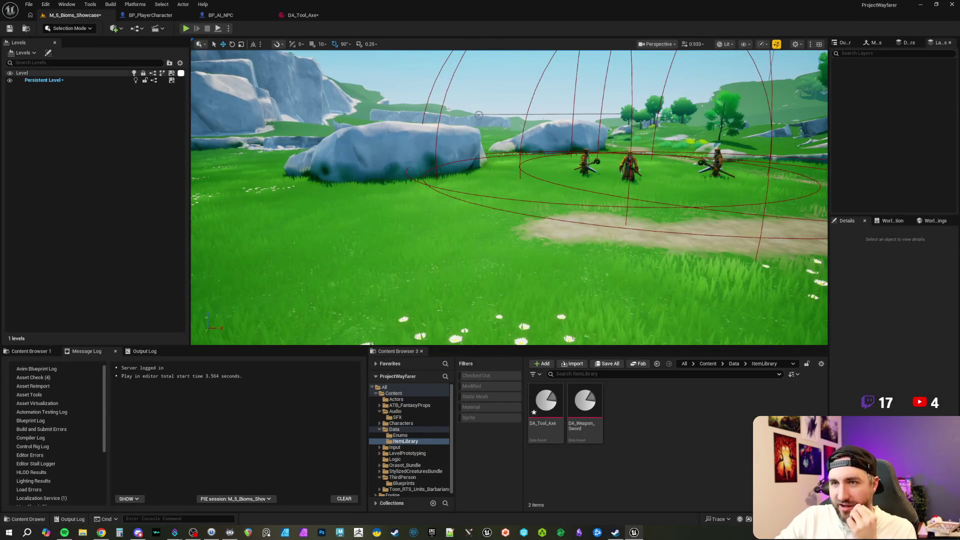
pyautogui.moveTo(485, 134)
pyautogui.mouseDown()
pyautogui.moveTo(395, 136)
pyautogui.moveTo(470, 136)
pyautogui.mouseUp()
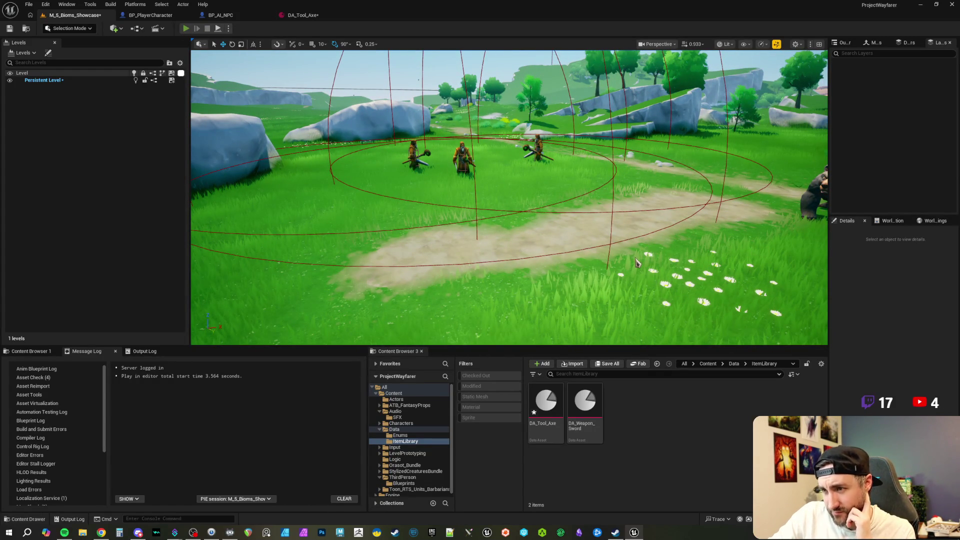
pyautogui.hotkey('alt', 'p')
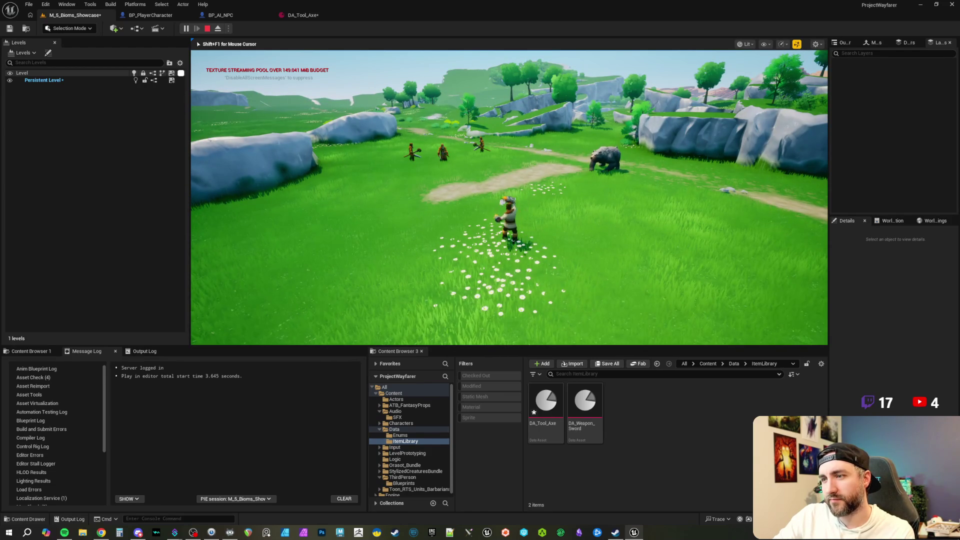
# Run the character past the flower patch into the goblins, equip the sword, then stop playing.
pyautogui.press('d')
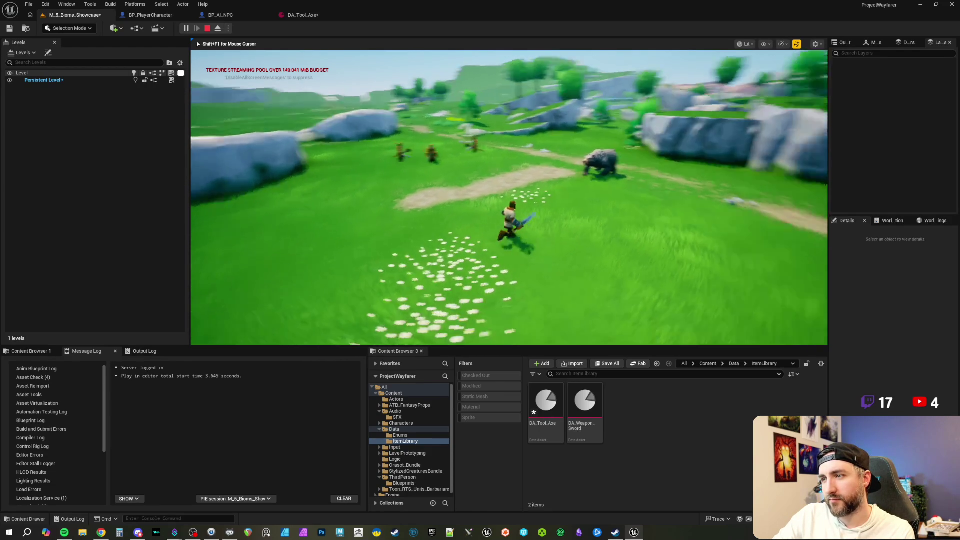
pyautogui.press('w')
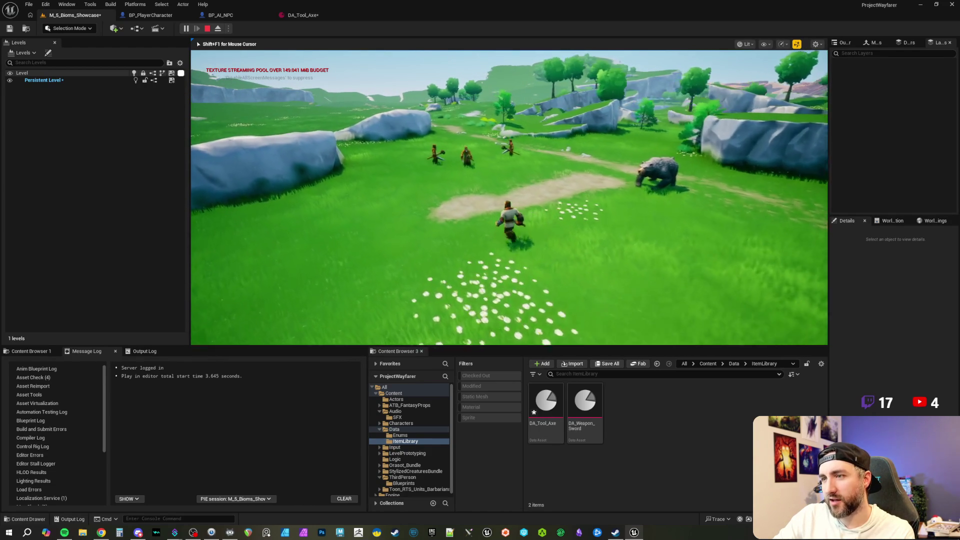
pyautogui.press('w')
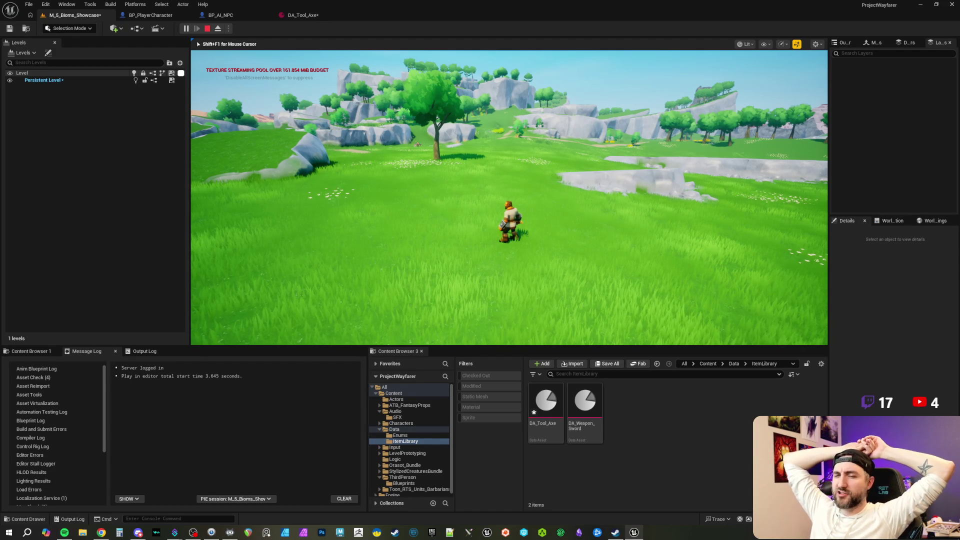
pyautogui.press('1')
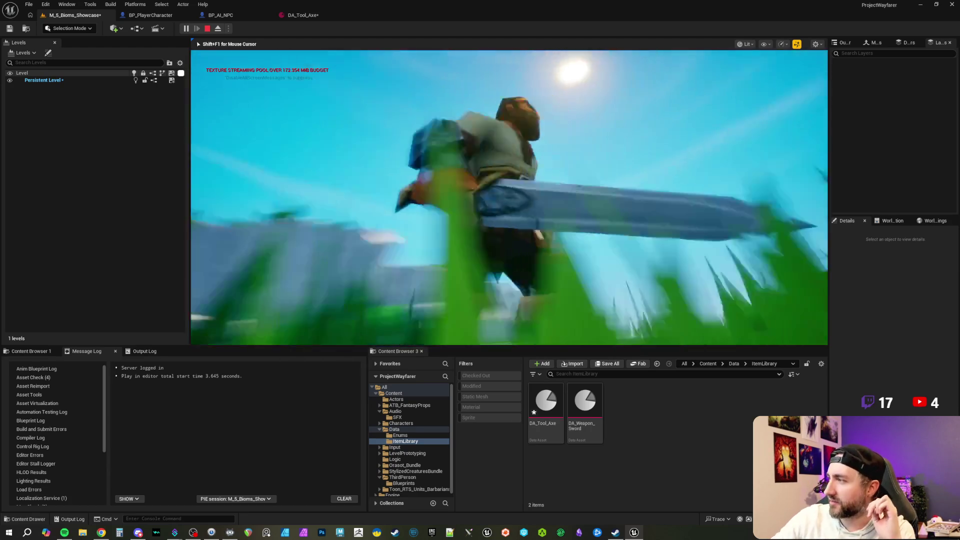
pyautogui.press('Escape')
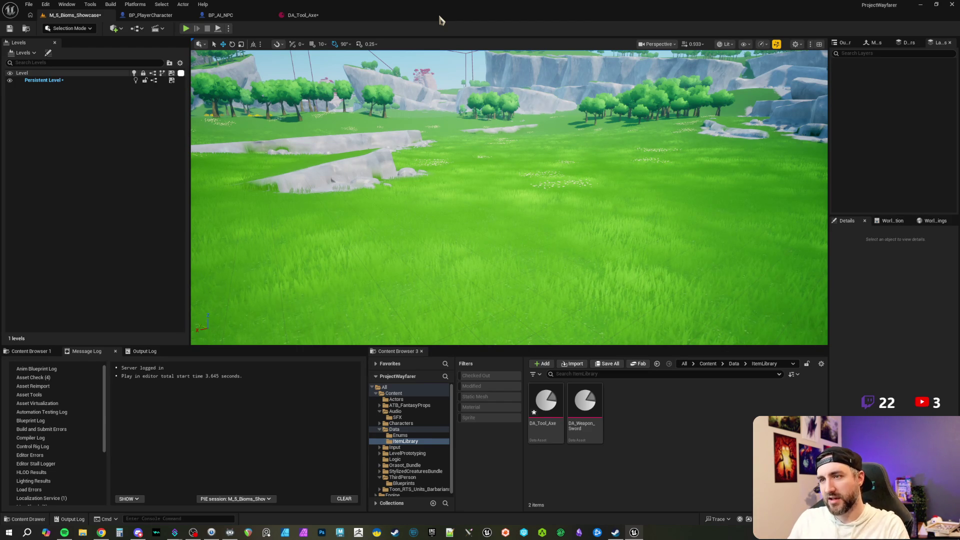
# Focus the level viewport, then bring the Secretlab Chrome window forward and maximise it.
pyautogui.click(570, 170)
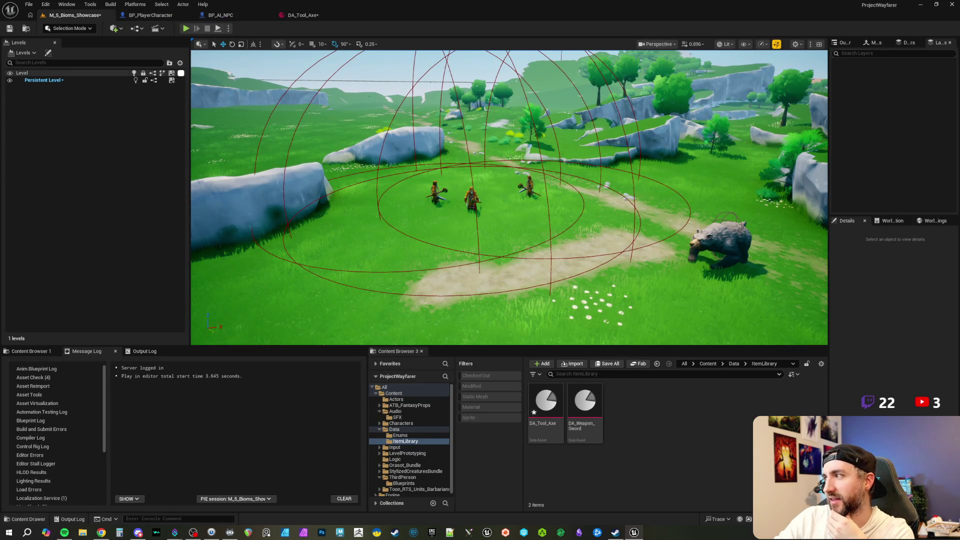
pyautogui.hotkey('alt', 'Tab')
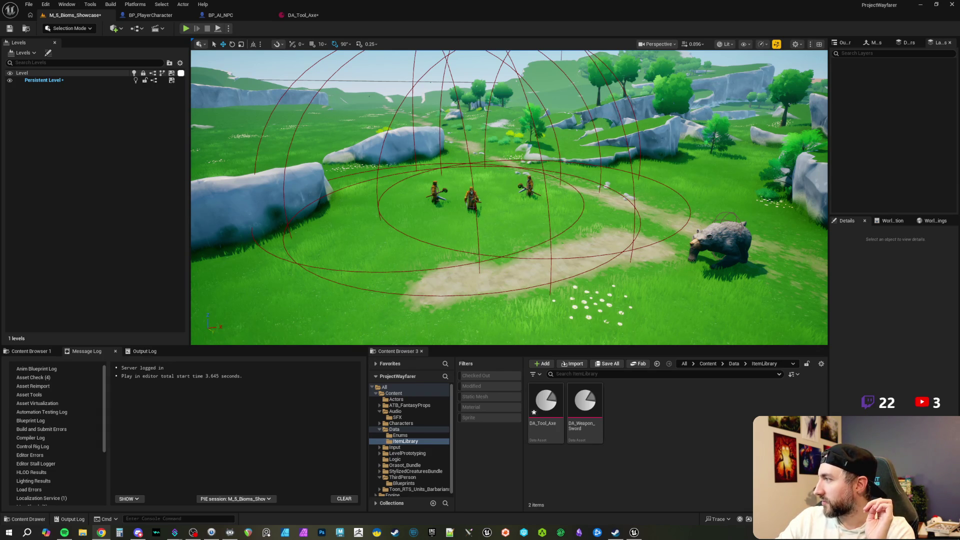
pyautogui.hotkey('alt', 'Tab')
pyautogui.doubleClick(423, 153)
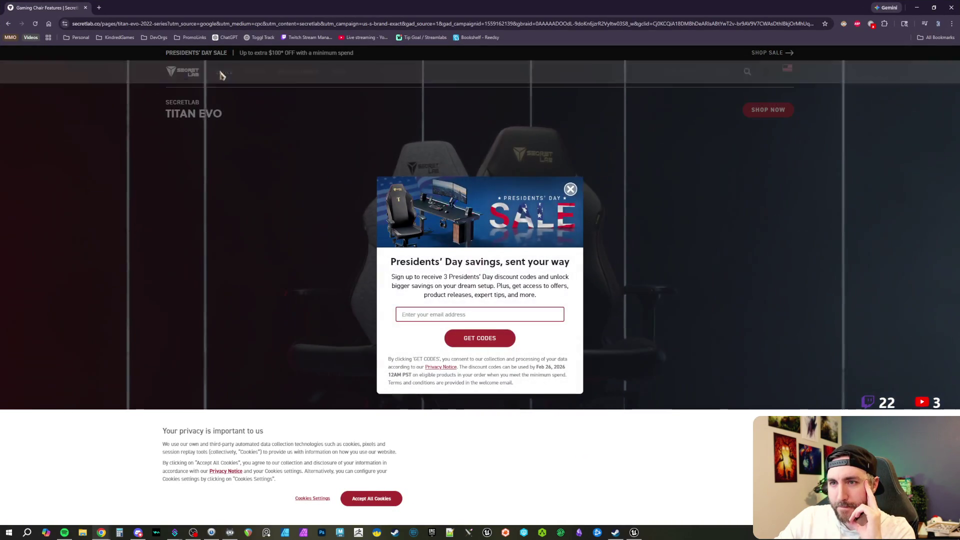
# Dismiss the sale popup and open the Secretlab TITAN Evo purchase page.
pyautogui.click(223, 75)
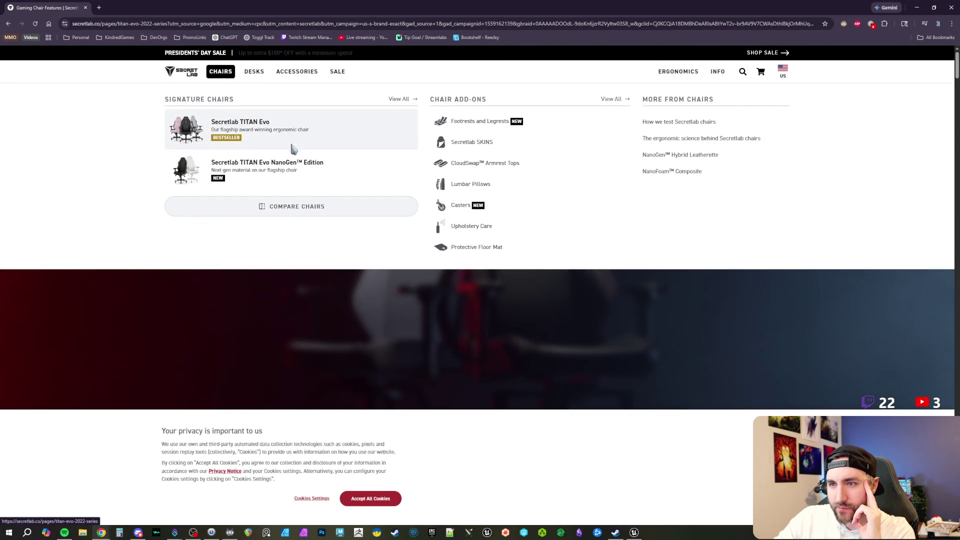
pyautogui.click(327, 128)
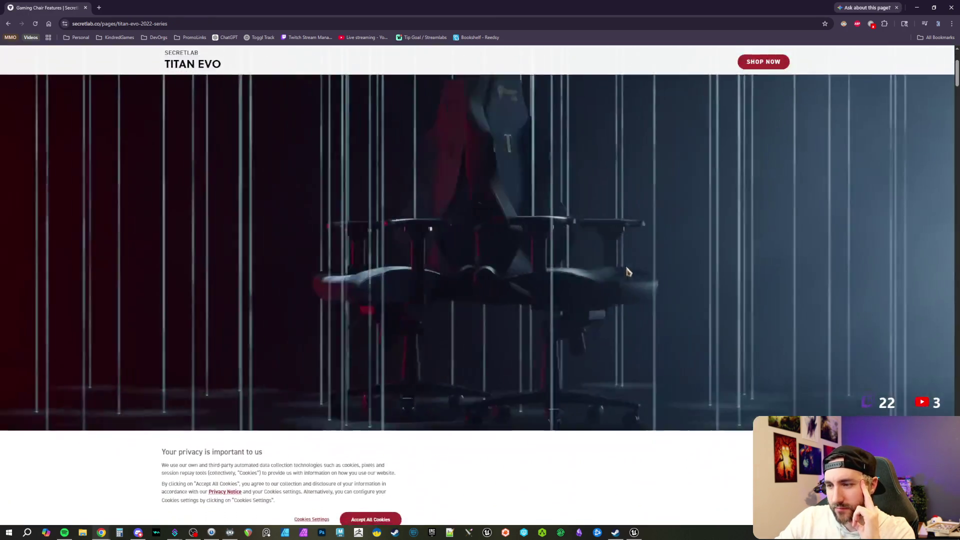
pyautogui.moveTo(760, 71)
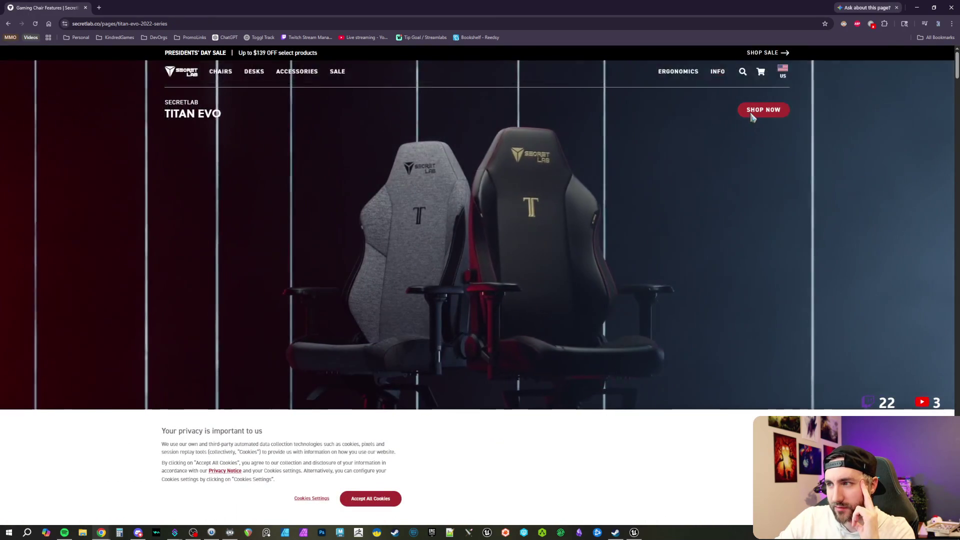
pyautogui.click(758, 108)
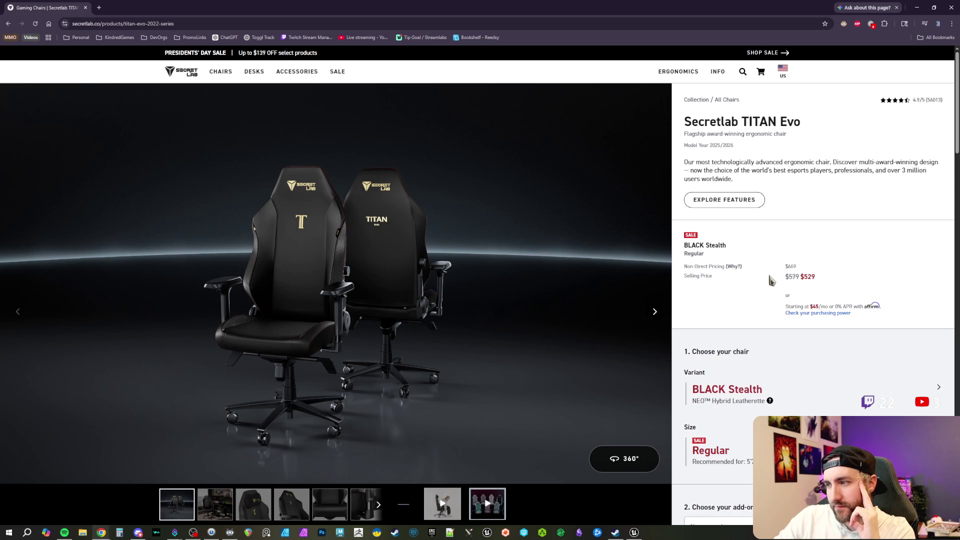
pyautogui.scroll(-1, 850, 276)
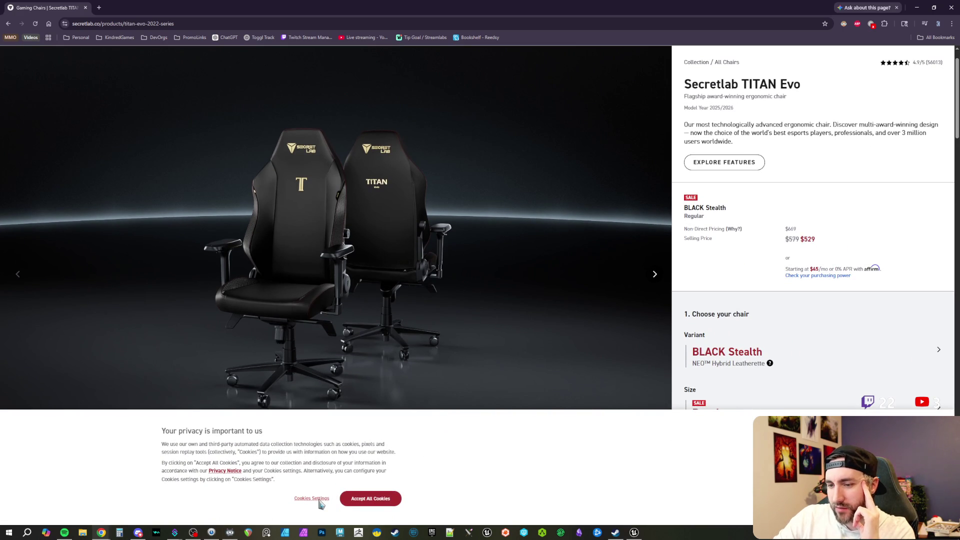
# Close the cookie notice, choose the Starter add-on preset, then close the browser tab.
pyautogui.click(370, 499)
pyautogui.scroll(-5, 810, 330)
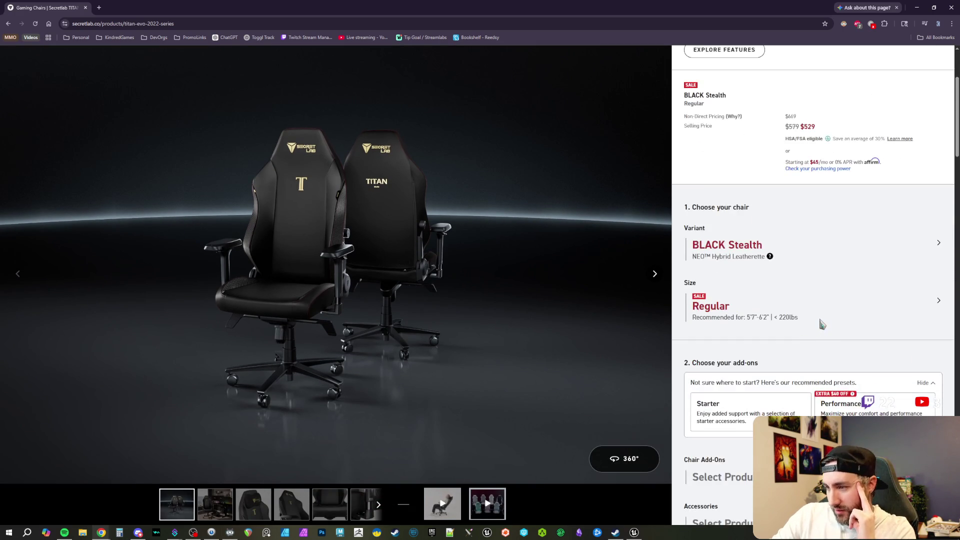
pyautogui.scroll(-2, 825, 318)
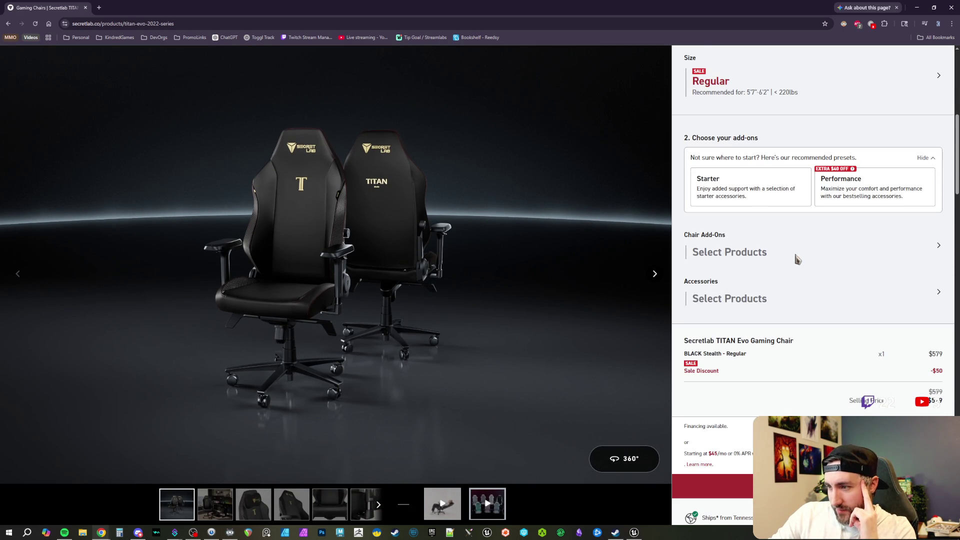
pyautogui.click(752, 183)
pyautogui.scroll(-2, 825, 278)
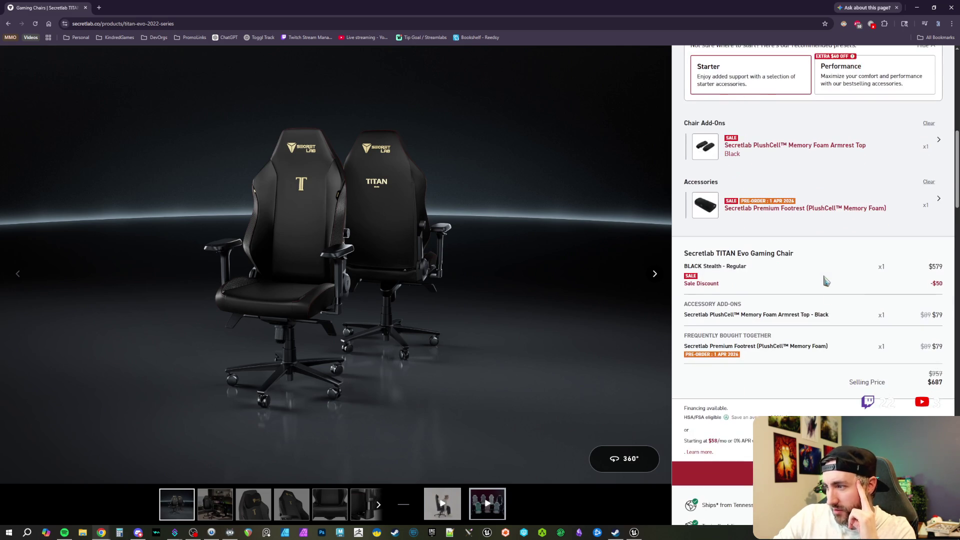
pyautogui.scroll(-1, 835, 339)
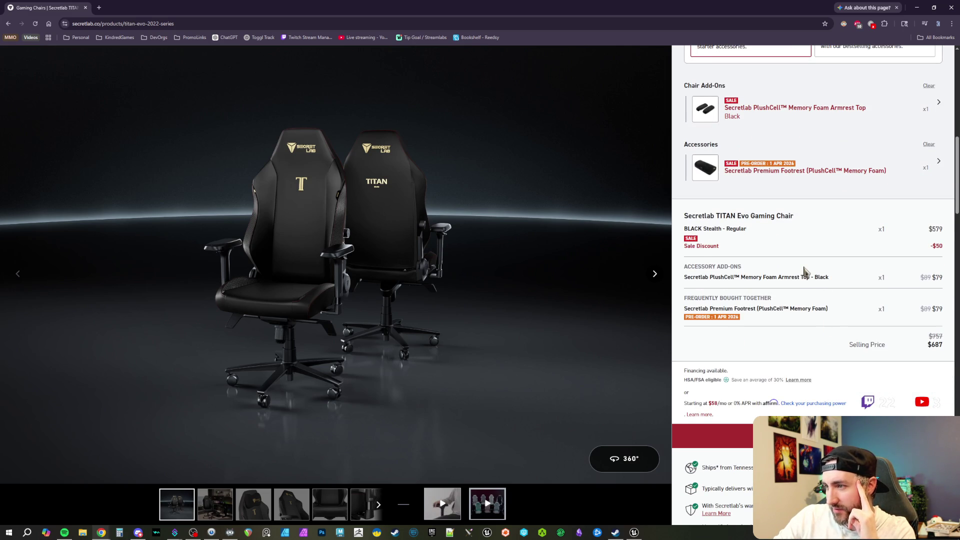
pyautogui.scroll(-3, 806, 268)
pyautogui.scroll(10, 809, 257)
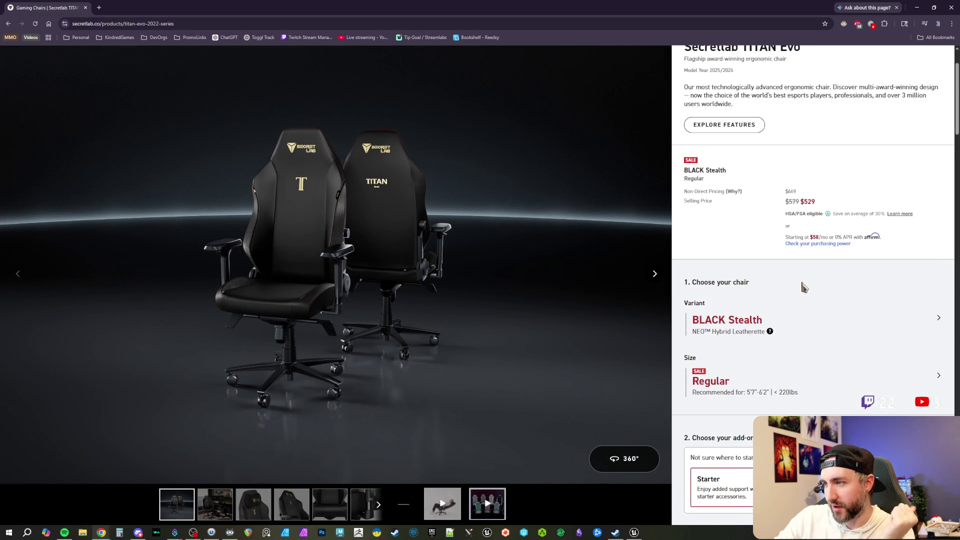
pyautogui.scroll(2, 782, 279)
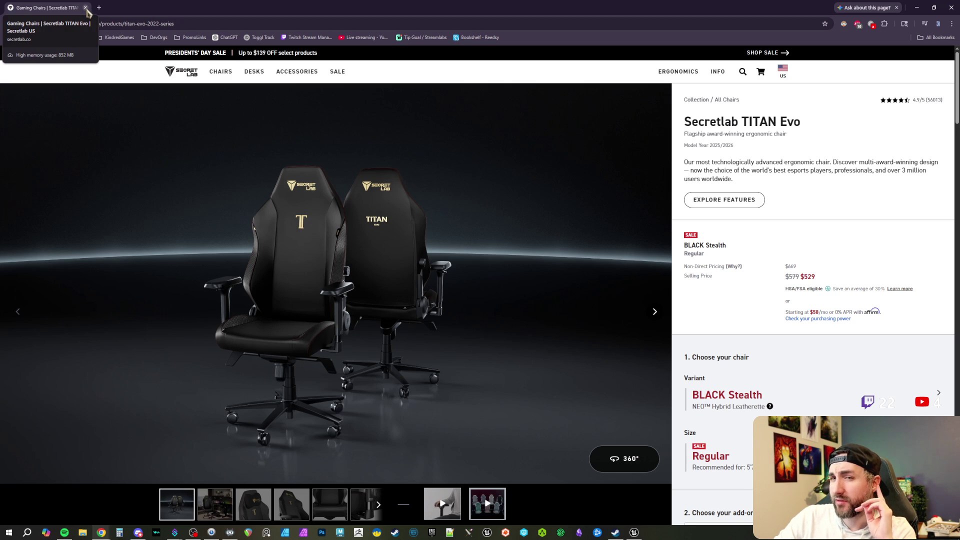
pyautogui.click(86, 8)
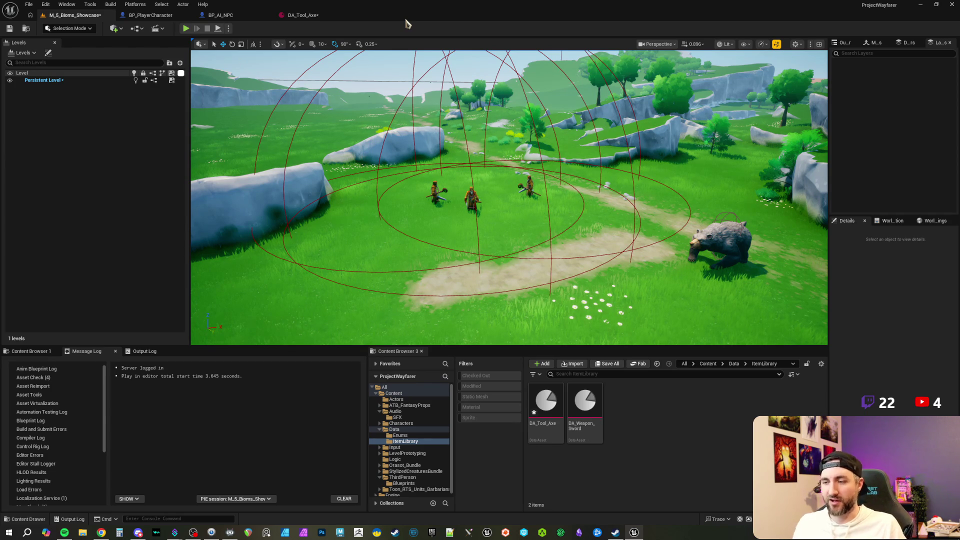
pyautogui.click(657, 426)
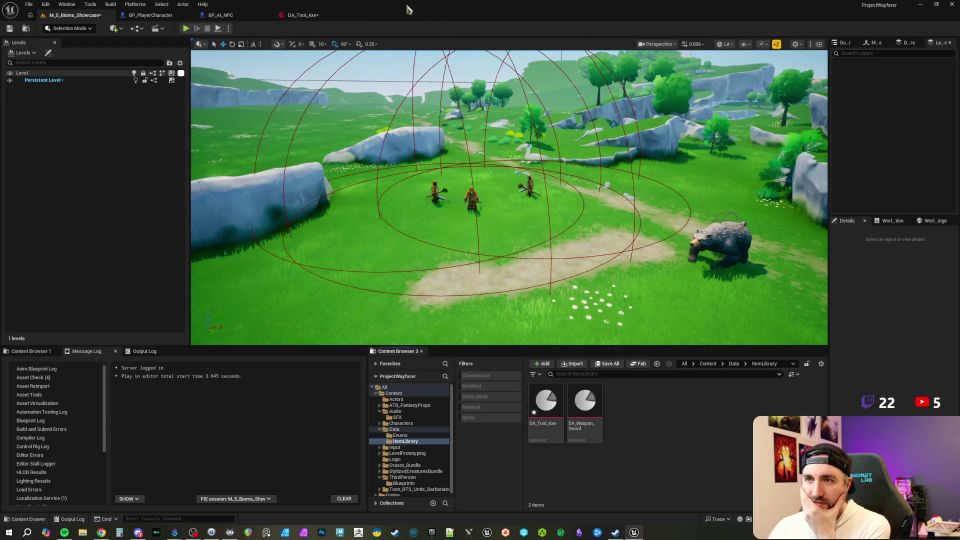
pyautogui.click(294, 16)
pyautogui.click(150, 15)
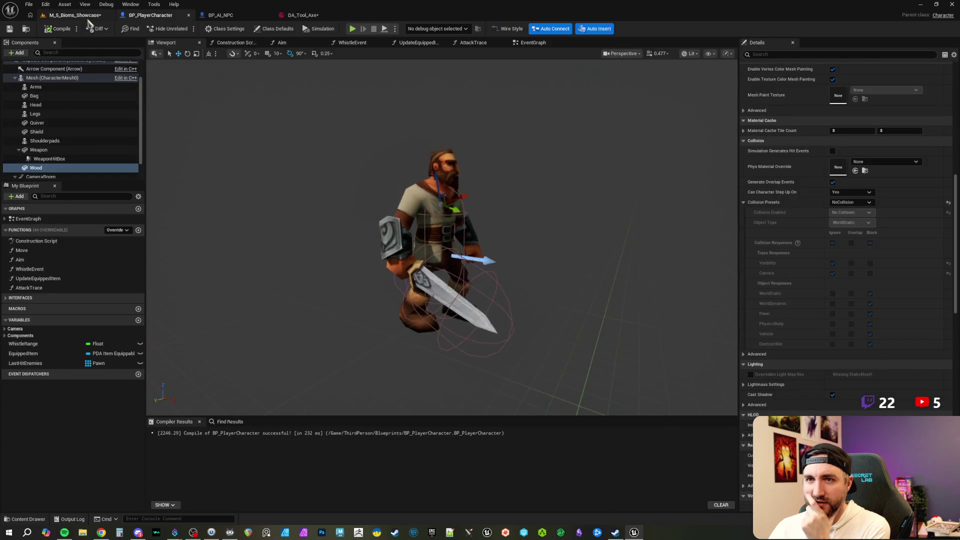
pyautogui.click(75, 15)
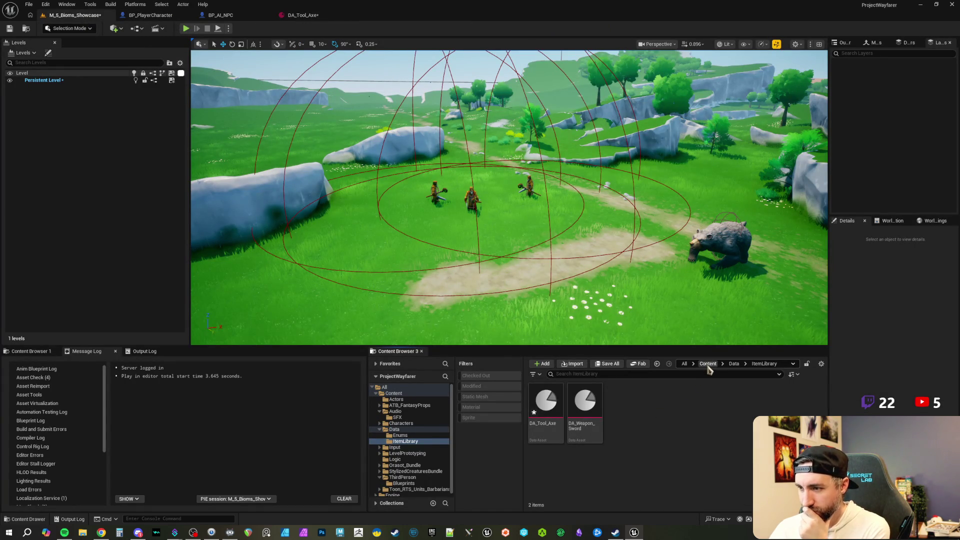
pyautogui.click(734, 364)
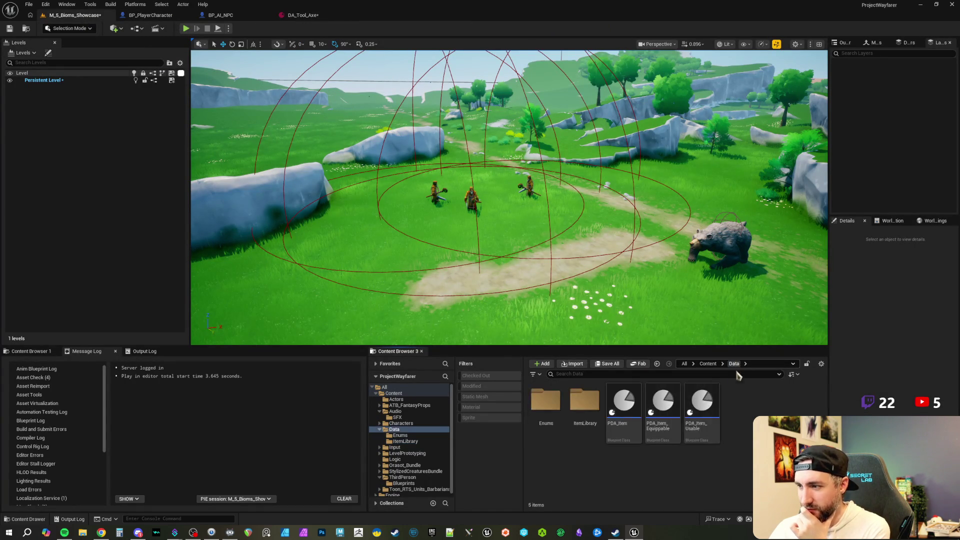
# In the Enums folder, create a Blueprint enumeration named Enum_EquipmentType and open it.
pyautogui.doubleClick(545, 403)
pyautogui.rightClick(662, 440)
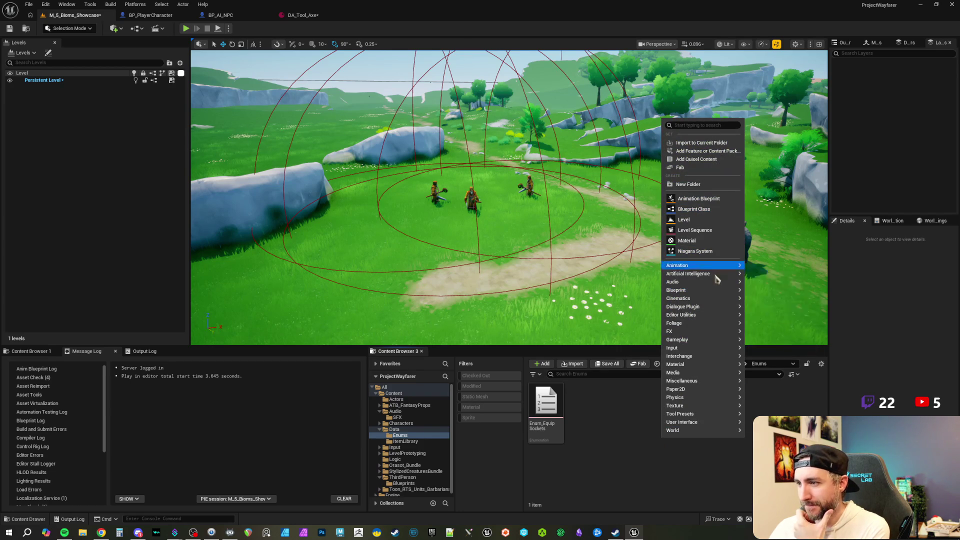
pyautogui.moveTo(715, 290)
pyautogui.click(774, 337)
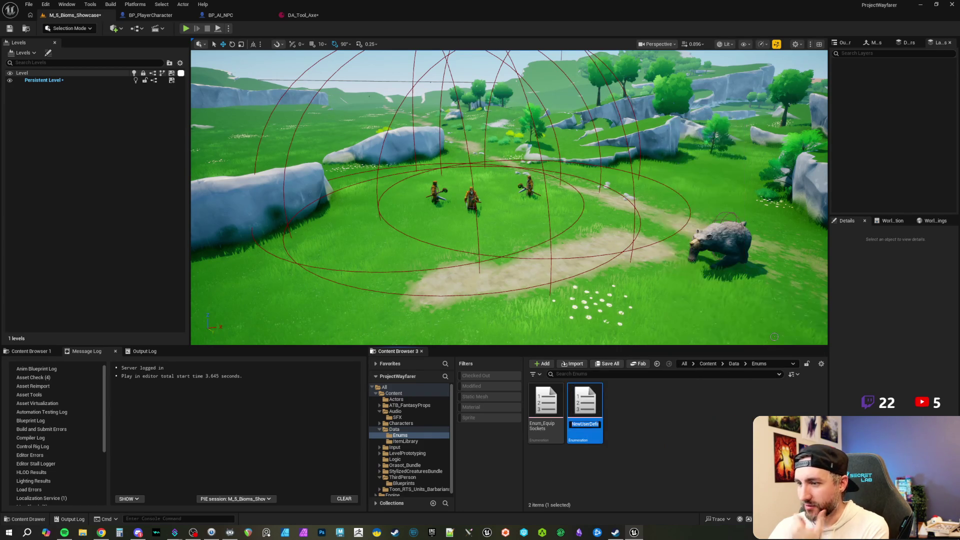
pyautogui.write('Enum_')
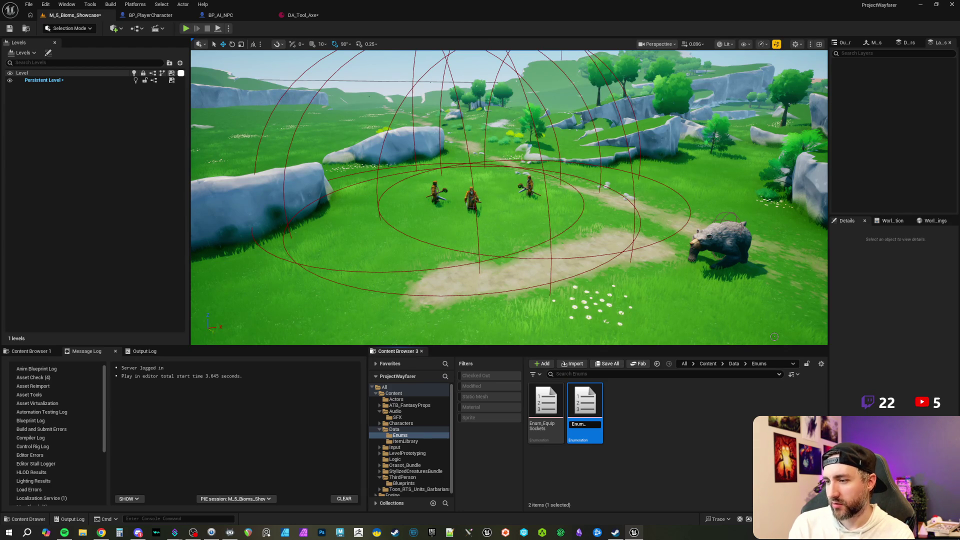
pyautogui.write('uipmentType')
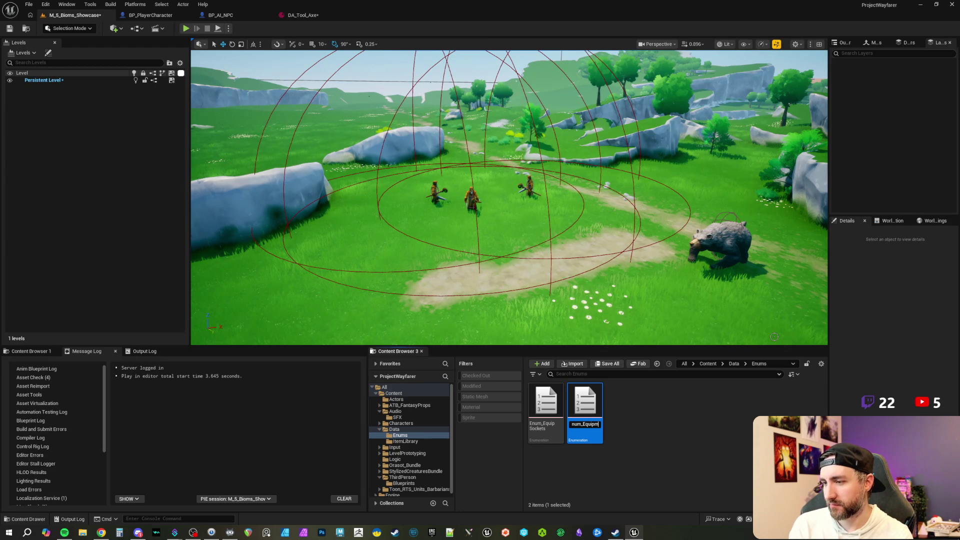
pyautogui.press('Return')
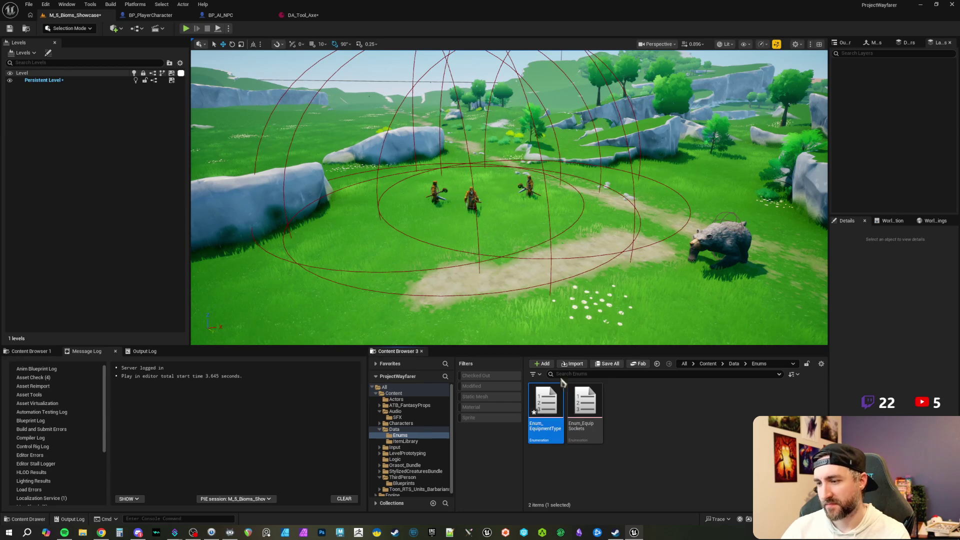
pyautogui.doubleClick(541, 388)
# Add enumerators and name the first two Weapon and Tool.
pyautogui.click(75, 29)
pyautogui.click(75, 28)
pyautogui.click(75, 29)
pyautogui.click(189, 73)
pyautogui.write('Weapon')
pyautogui.press('Return')
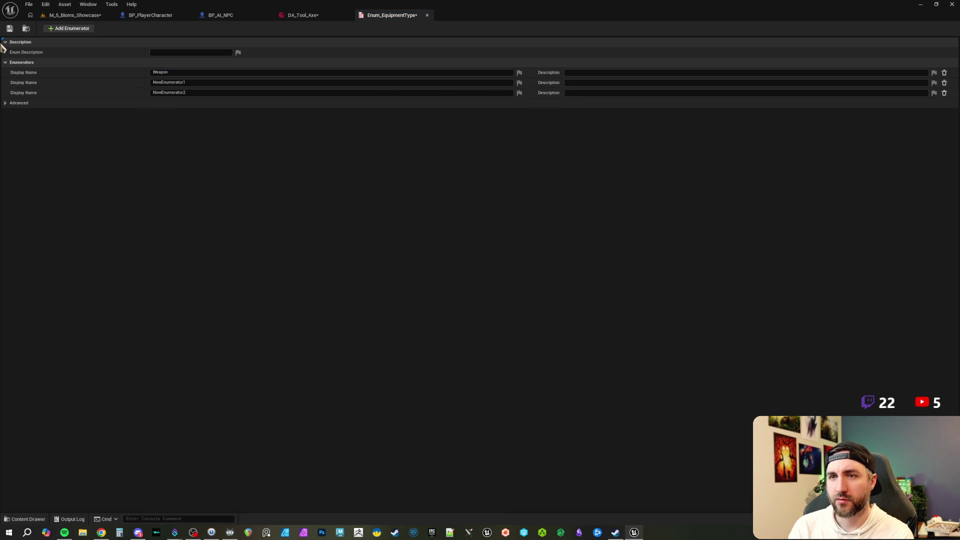
pyautogui.click(205, 83)
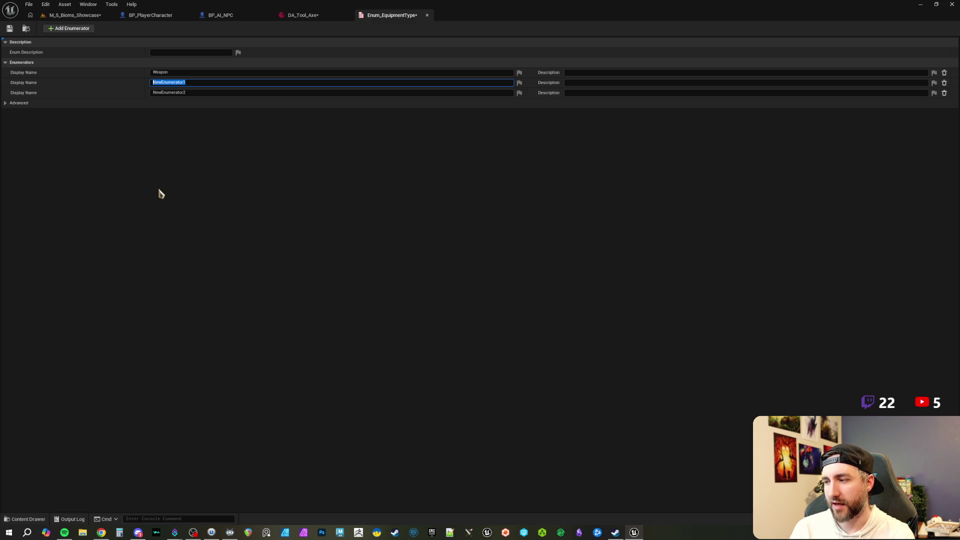
pyautogui.write('Tool')
pyautogui.press('Return')
# Name the third enumerator Armor, close the enum editor, and open PDA_Item_Equippable.
pyautogui.doubleClick(203, 92)
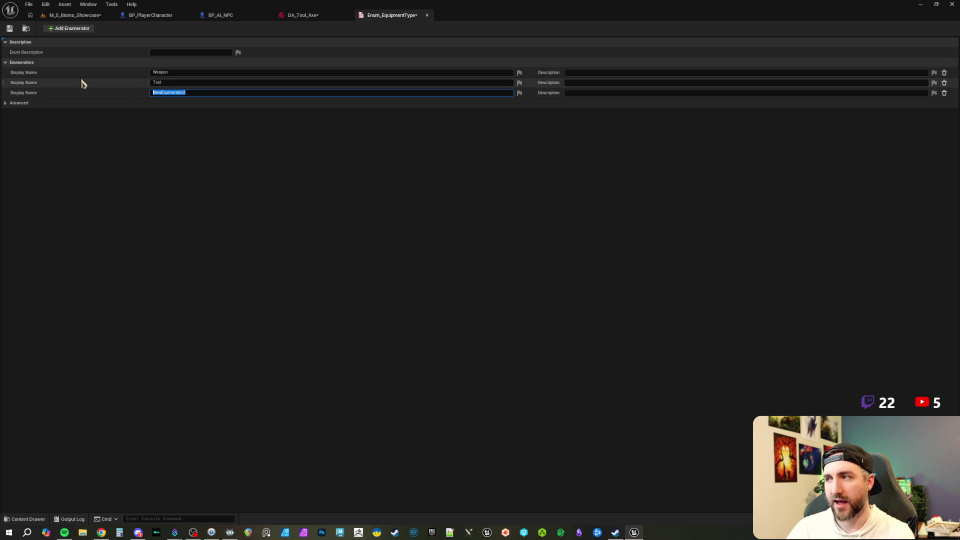
pyautogui.write('Armor')
pyautogui.press('Return')
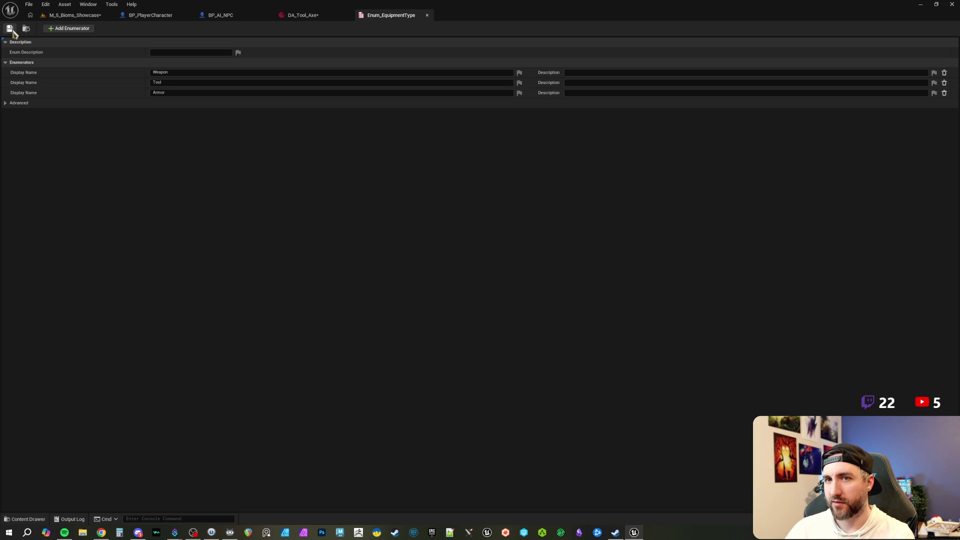
pyautogui.click(427, 15)
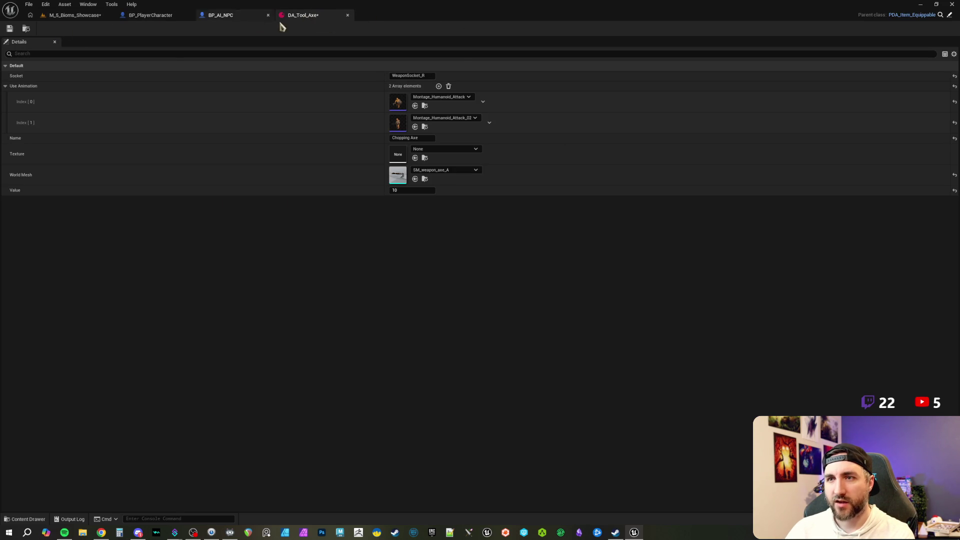
pyautogui.click(952, 16)
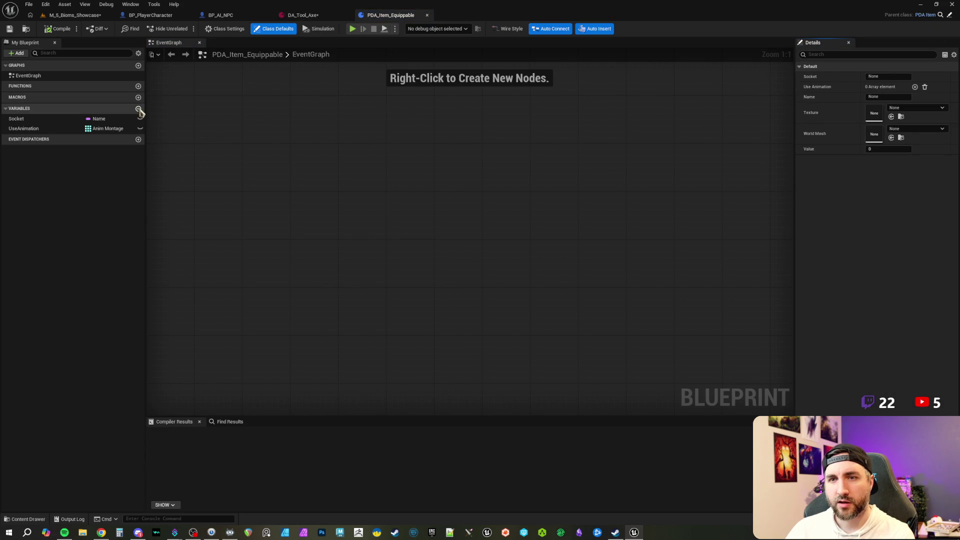
# Add an EquipmentType variable of type Enum Equipment Type, then compile and save PDA_Item_Equippable.
pyautogui.click(138, 108)
pyautogui.write('Eq')
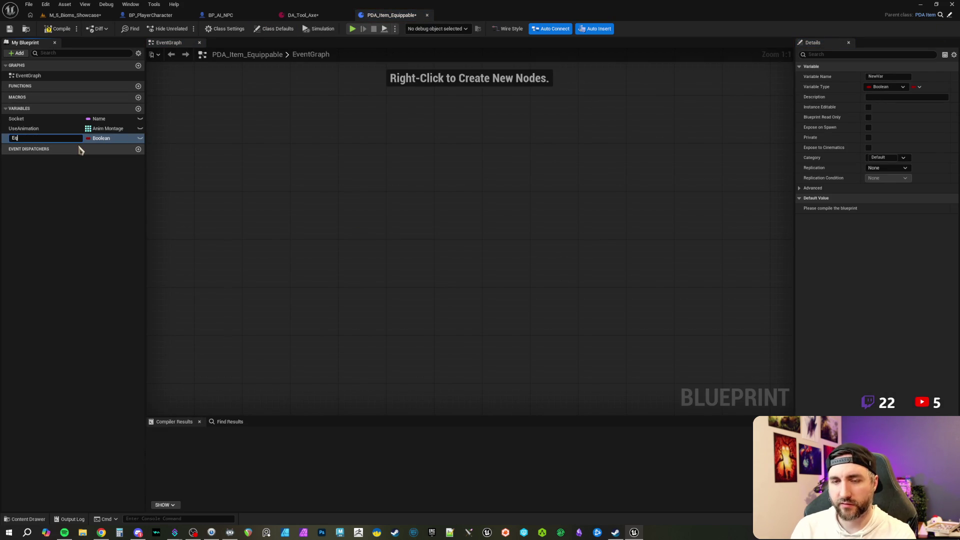
pyautogui.write('uipmentT')
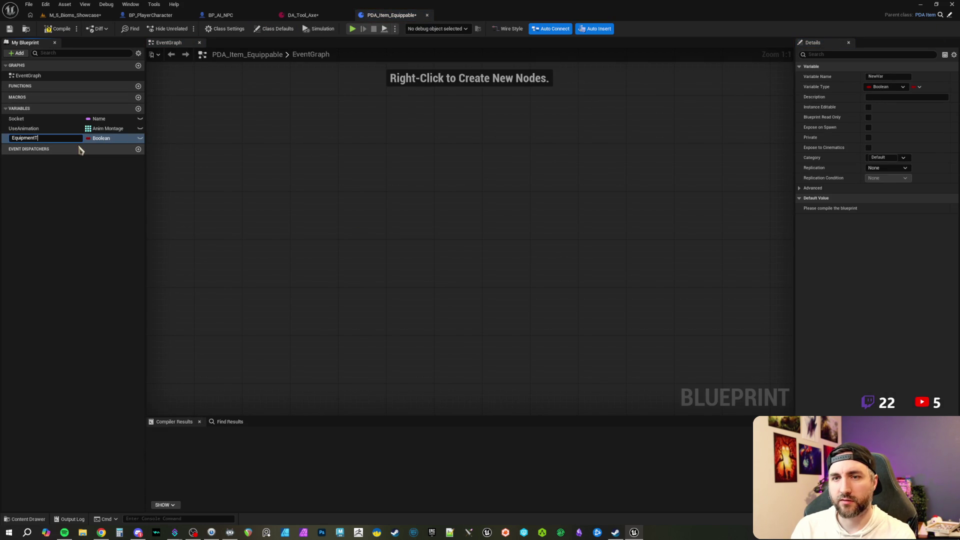
pyautogui.write('ype')
pyautogui.press('Return')
pyautogui.click(97, 139)
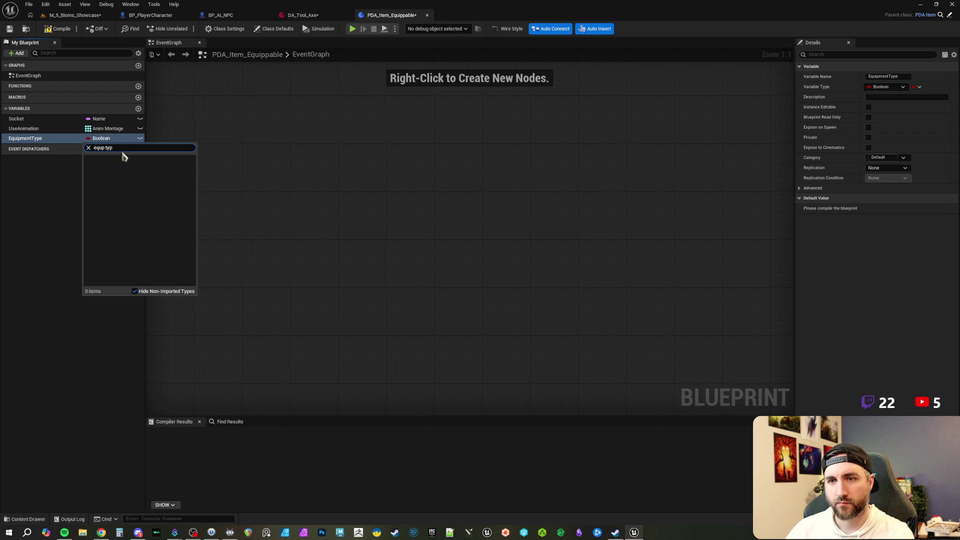
pyautogui.write('equip typ')
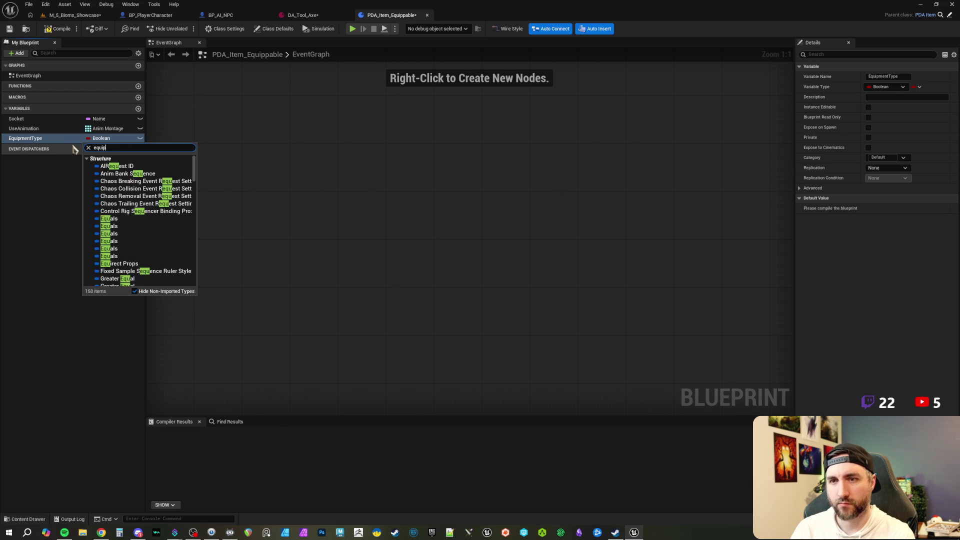
pyautogui.click(100, 166)
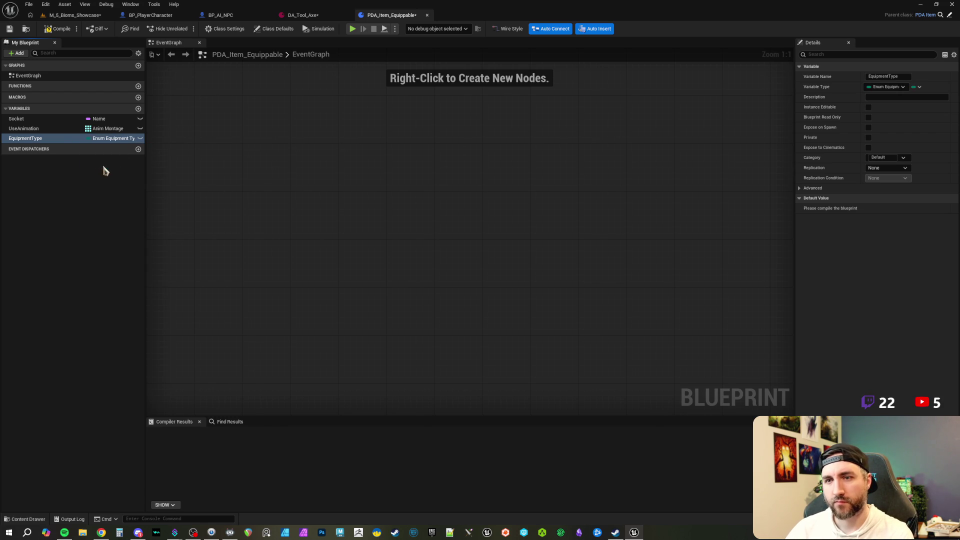
pyautogui.click(59, 29)
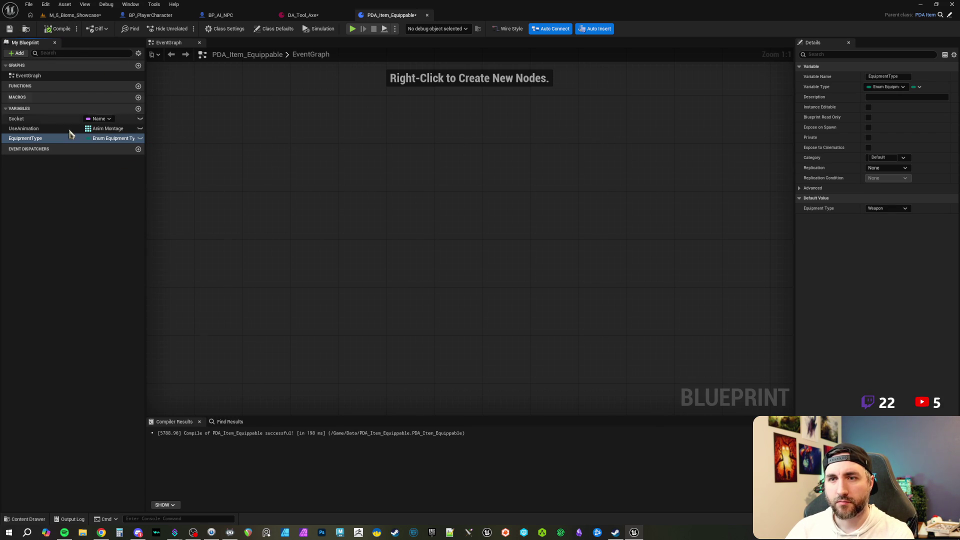
pyautogui.click(10, 28)
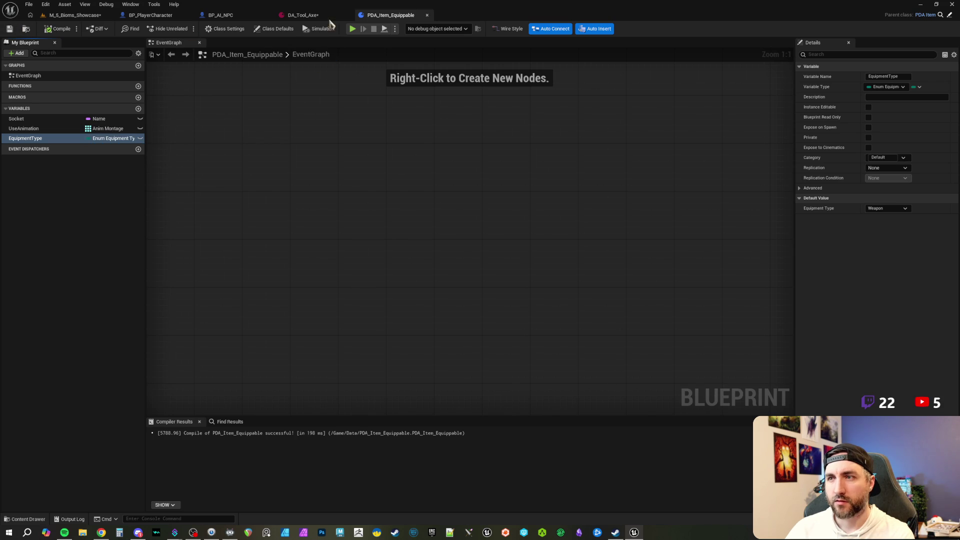
pyautogui.click(305, 15)
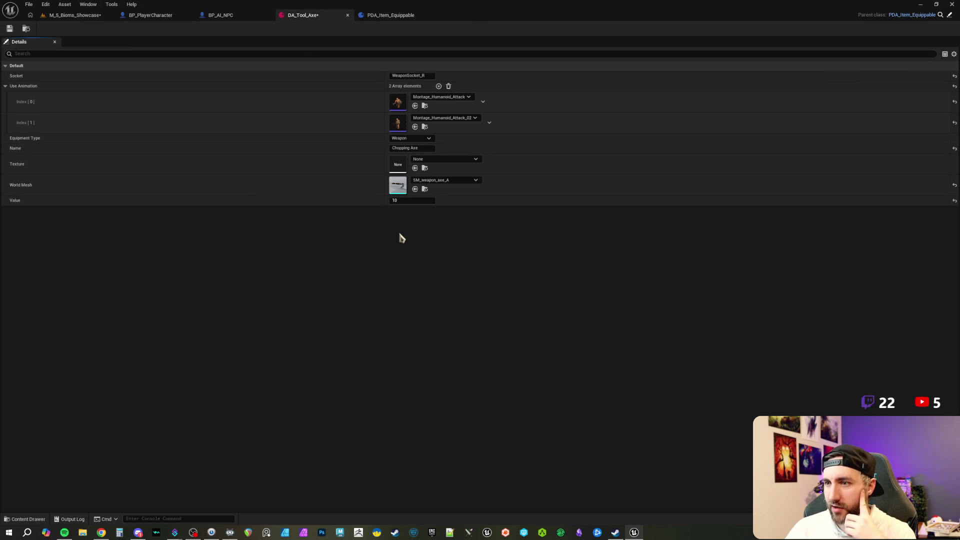
# Switch from DA_Tool_Axe back to the PDA_Item_Equippable blueprint tab.
pyautogui.click(393, 15)
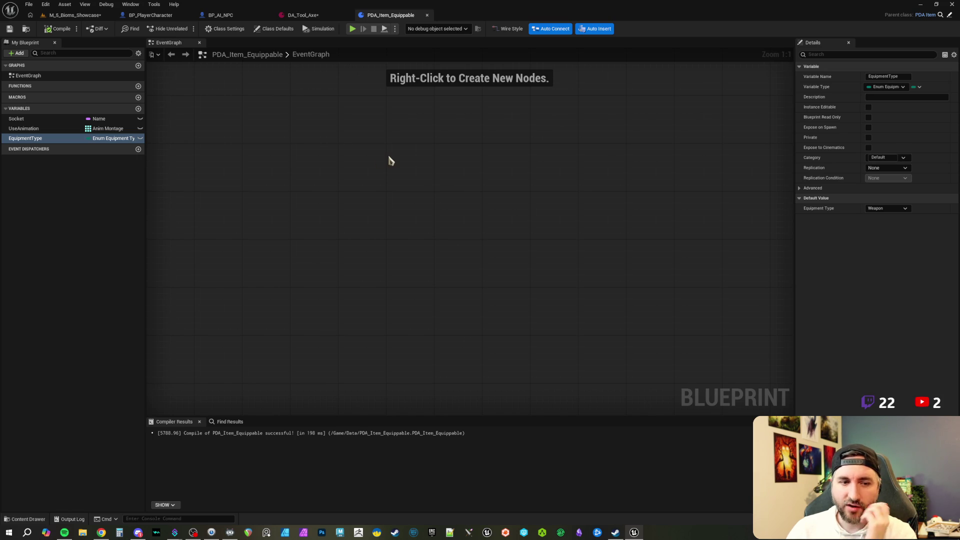
# Switch to the M_5_Bioms_Showcase level editor tab.
pyautogui.click(93, 16)
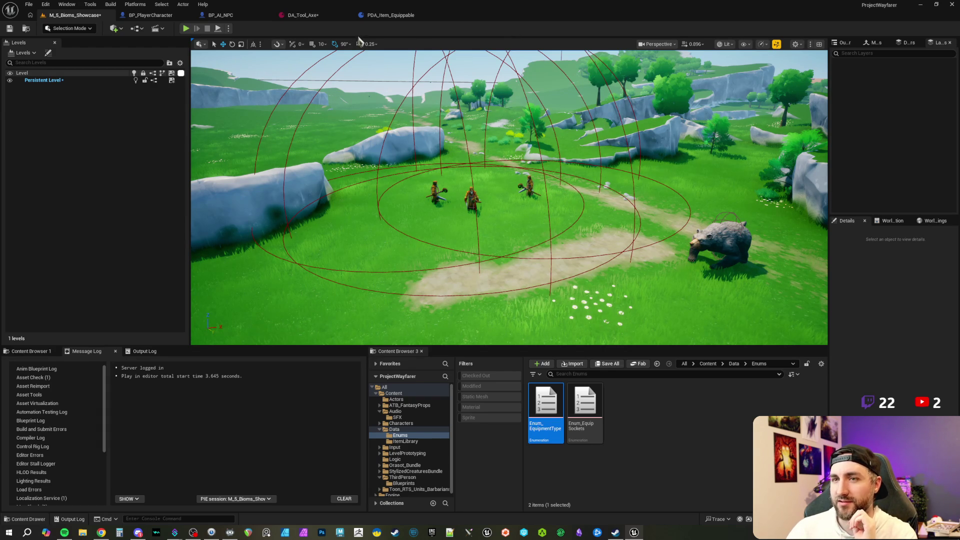
# Save DA_Tool_Axe, return to the M_5_Bioms_Showcase level, and deselect Enum_EquipmentType.
pyautogui.click(320, 16)
pyautogui.click(10, 28)
pyautogui.click(75, 15)
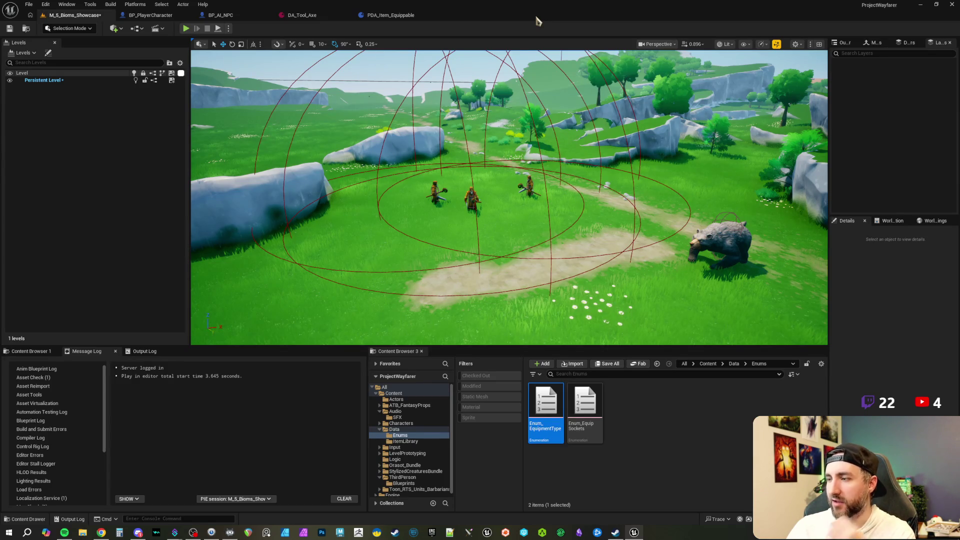
pyautogui.click(645, 440)
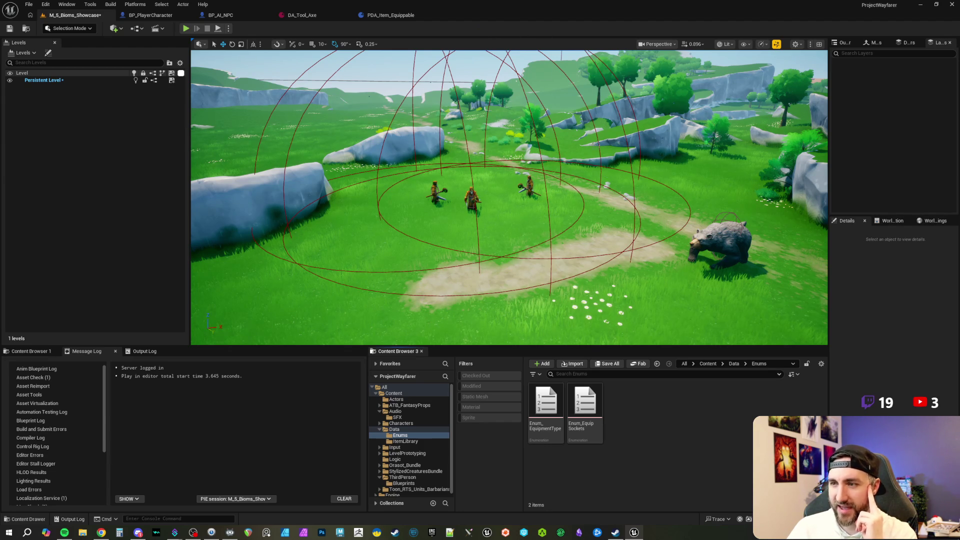
pyautogui.moveTo(613, 192)
pyautogui.mouseDown()
pyautogui.moveTo(643, 150)
pyautogui.moveTo(575, 158)
pyautogui.moveTo(585, 138)
pyautogui.moveTo(569, 139)
pyautogui.mouseUp()
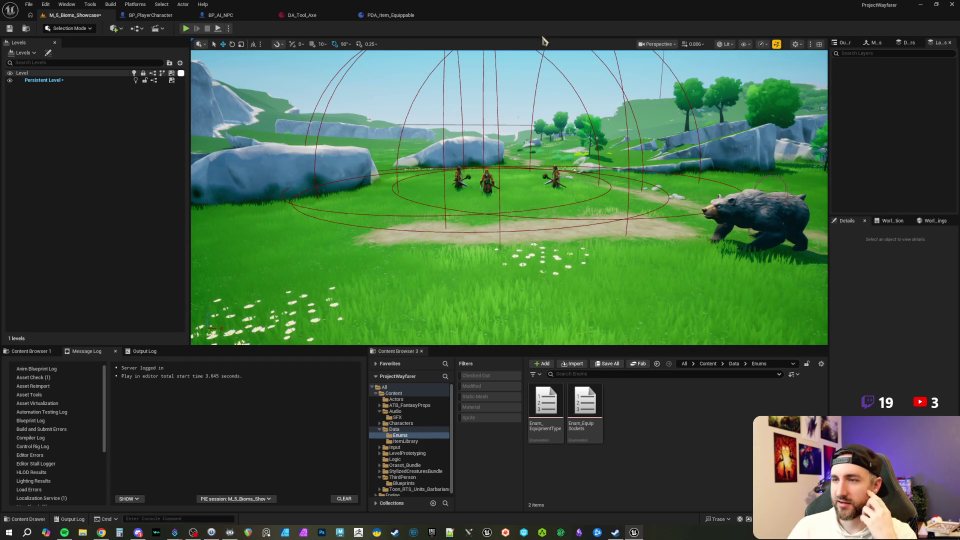
pyautogui.moveTo(540, 150)
pyautogui.mouseDown()
pyautogui.moveTo(525, 130)
pyautogui.moveTo(550, 190)
pyautogui.moveTo(595, 159)
pyautogui.mouseUp()
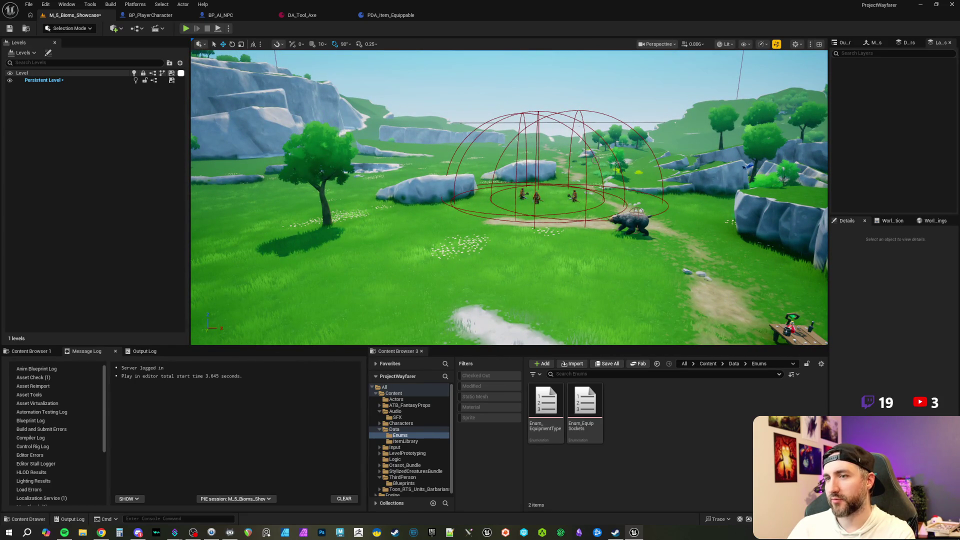
pyautogui.moveTo(595, 159); pyautogui.dragTo(565, 163)
pyautogui.click(555, 226)
pyautogui.moveTo(555, 226); pyautogui.dragTo(406, 185)
pyautogui.click(557, 226)
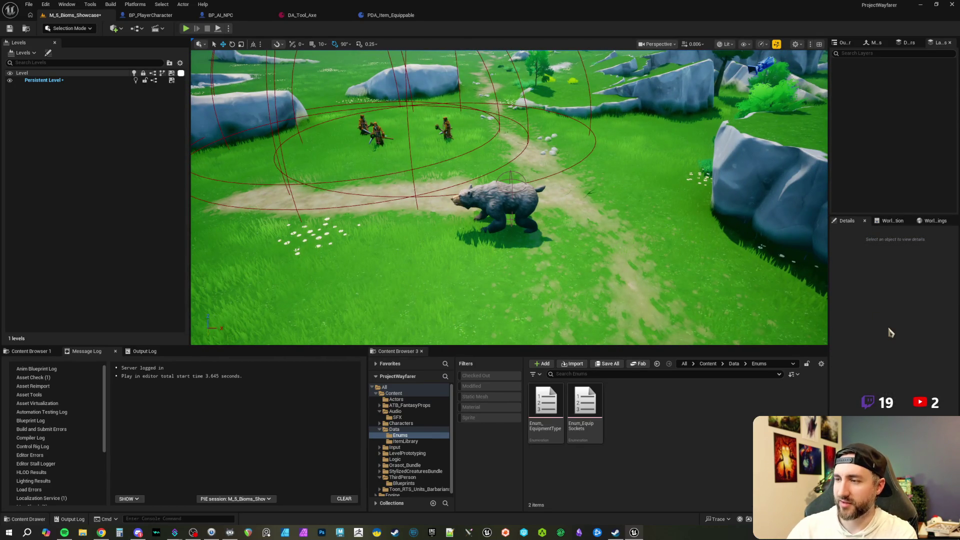
pyautogui.press('Print')
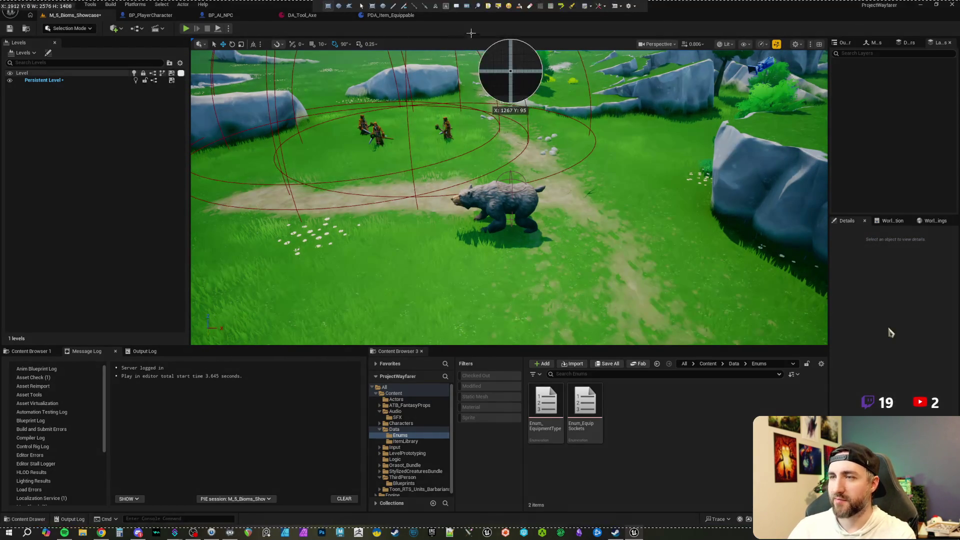
pyautogui.click(393, 5)
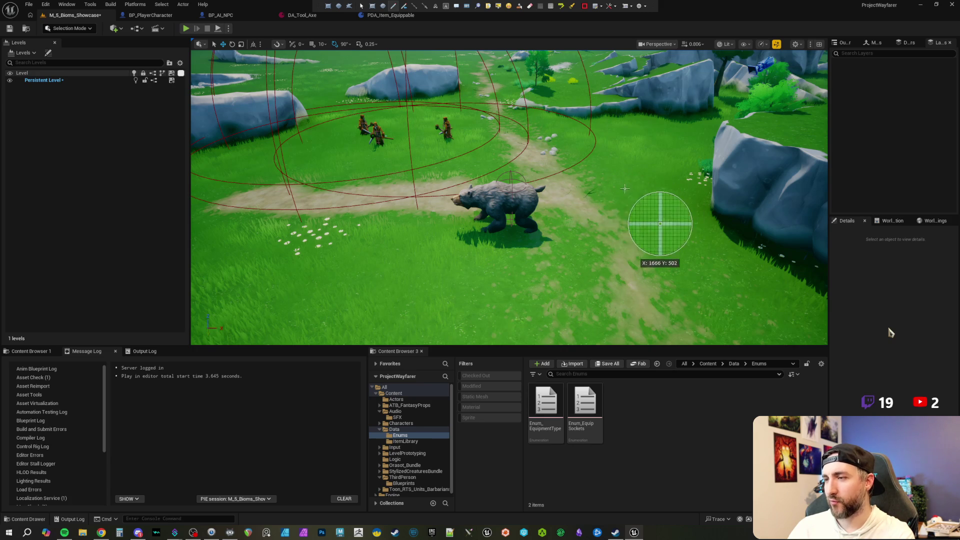
pyautogui.moveTo(652, 256)
pyautogui.mouseDown()
pyautogui.moveTo(688, 222)
pyautogui.moveTo(675, 200)
pyautogui.moveTo(585, 174)
pyautogui.moveTo(445, 166)
pyautogui.moveTo(363, 188)
pyautogui.moveTo(326, 216)
pyautogui.moveTo(328, 235)
pyautogui.moveTo(350, 244)
pyautogui.moveTo(441, 236)
pyautogui.moveTo(423, 247)
pyautogui.moveTo(444, 265)
pyautogui.moveTo(476, 254)
pyautogui.moveTo(496, 231)
pyautogui.moveTo(555, 235)
pyautogui.moveTo(596, 279)
pyautogui.moveTo(647, 239)
pyautogui.moveTo(629, 224)
pyautogui.moveTo(649, 244)
pyautogui.moveTo(657, 226)
pyautogui.moveTo(645, 244)
pyautogui.mouseUp()
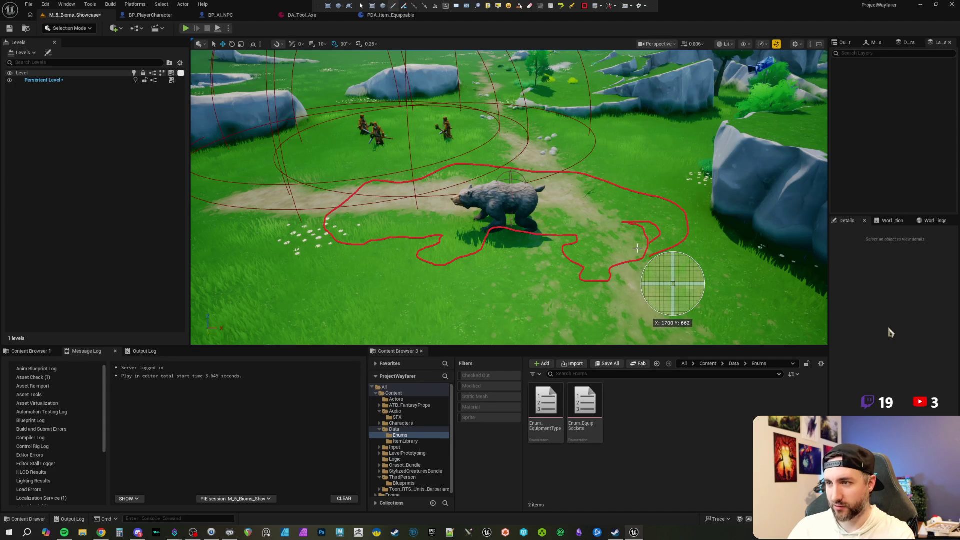
pyautogui.moveTo(365, 211)
pyautogui.mouseDown()
pyautogui.moveTo(387, 202)
pyautogui.moveTo(374, 215)
pyautogui.mouseUp()
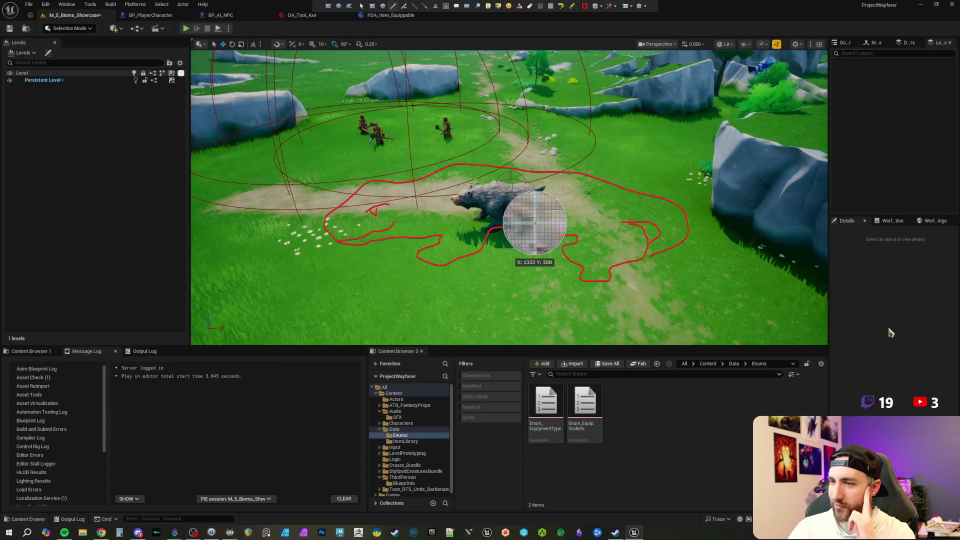
pyautogui.moveTo(414, 186)
pyautogui.mouseDown()
pyautogui.moveTo(386, 185)
pyautogui.moveTo(400, 162)
pyautogui.moveTo(380, 181)
pyautogui.moveTo(362, 170)
pyautogui.mouseUp()
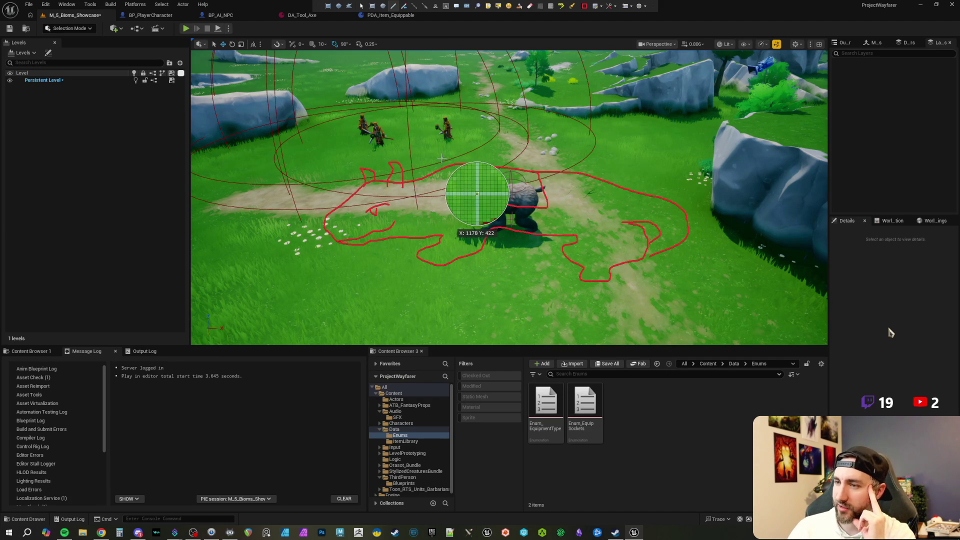
pyautogui.moveTo(468, 157)
pyautogui.mouseDown()
pyautogui.moveTo(533, 185)
pyautogui.moveTo(453, 184)
pyautogui.mouseUp()
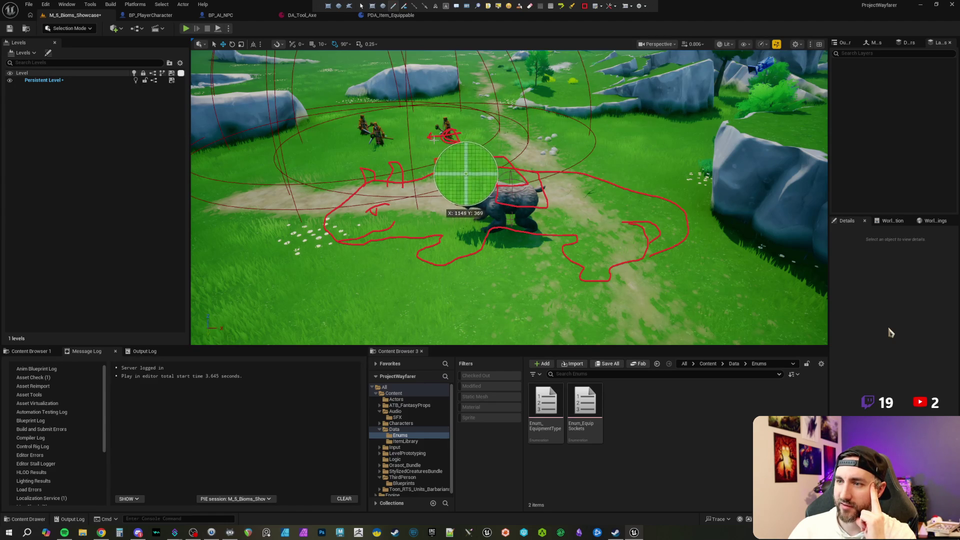
pyautogui.moveTo(430, 134); pyautogui.dragTo(486, 173)
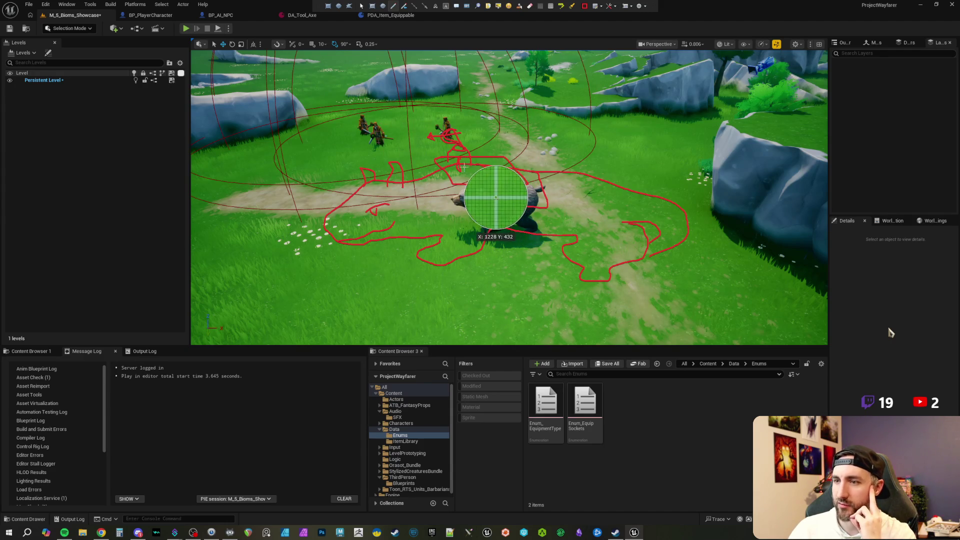
pyautogui.press('Escape')
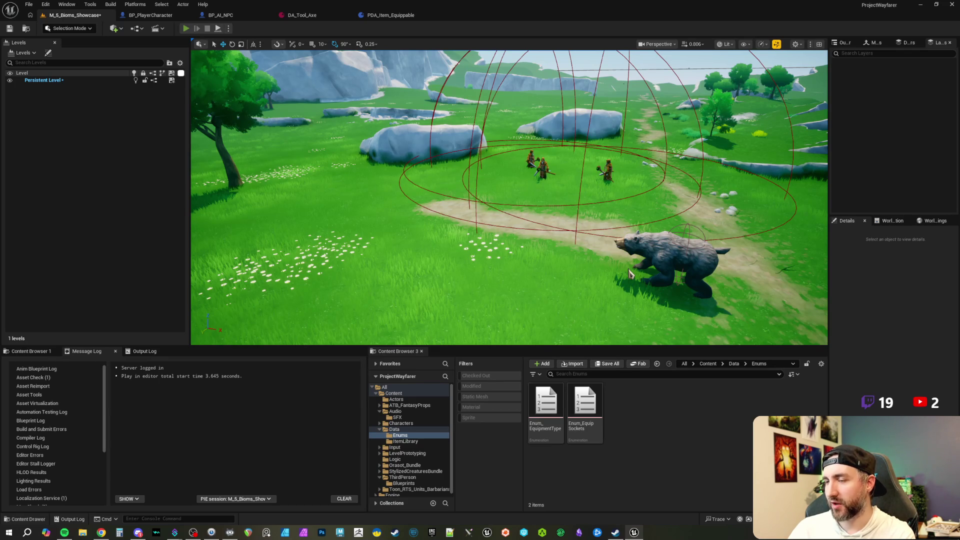
# Start a Play-In-Editor session of M_5_Bioms_Showcase with Alt+P.
pyautogui.hotkey('alt', 'p')
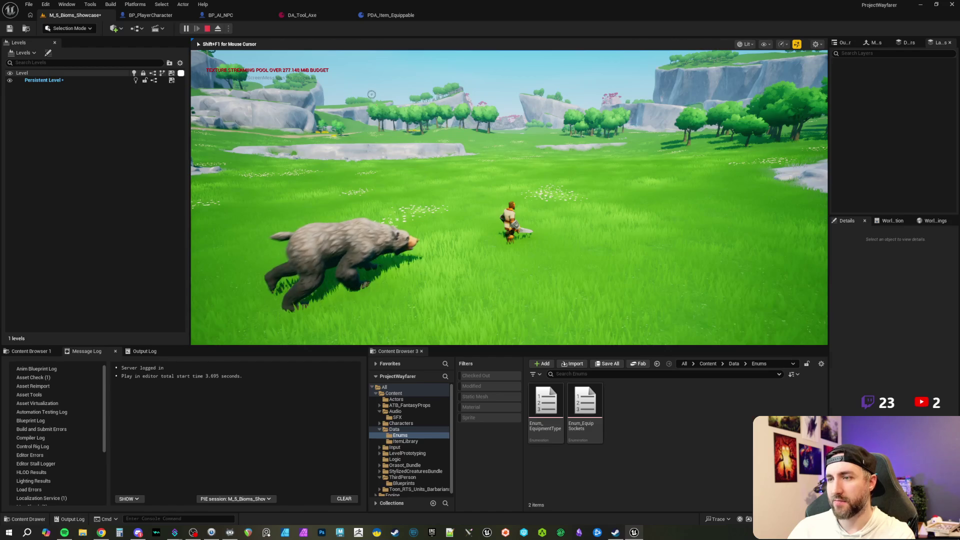
# End the play session and bring the viewport back over the NPC camp beside the bear.
pyautogui.press('Escape')
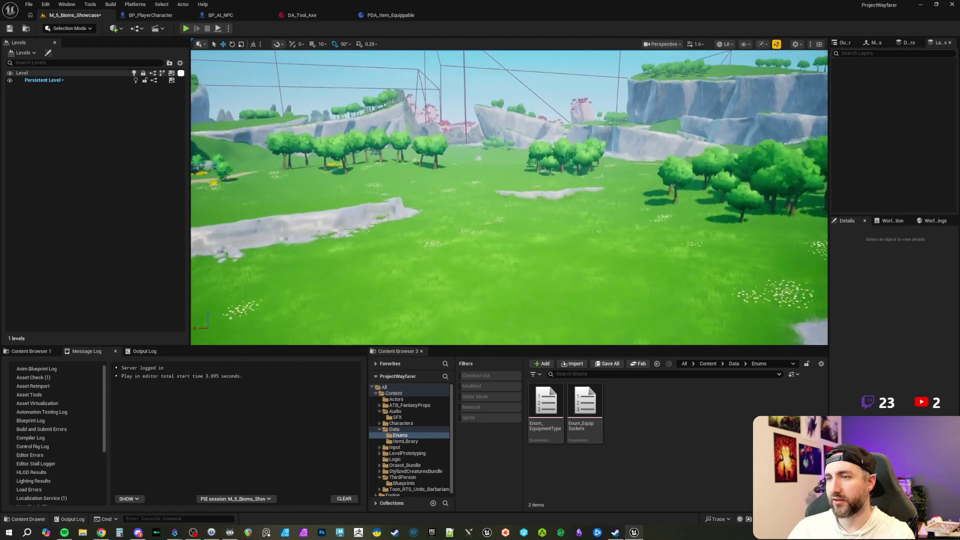
pyautogui.scroll(3, 509, 197)
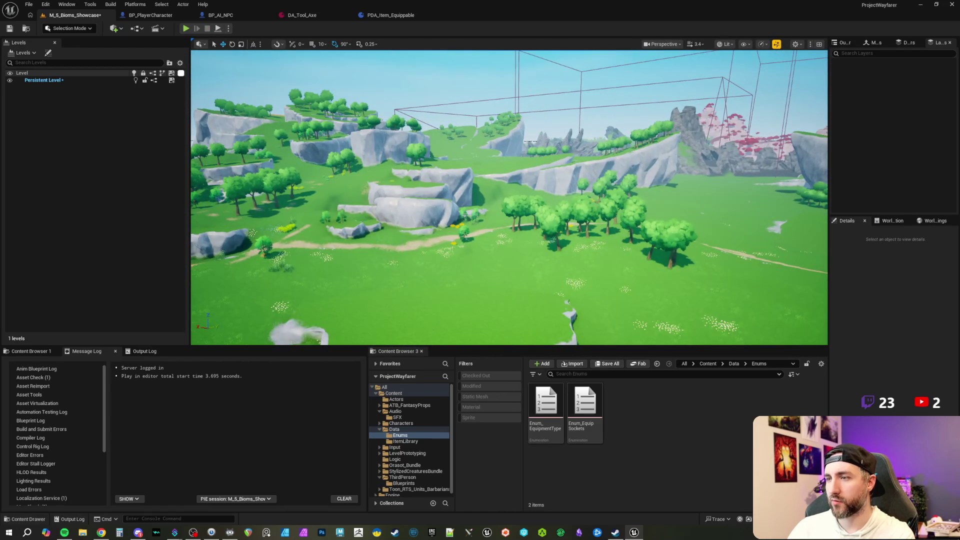
pyautogui.scroll(2, 509, 198)
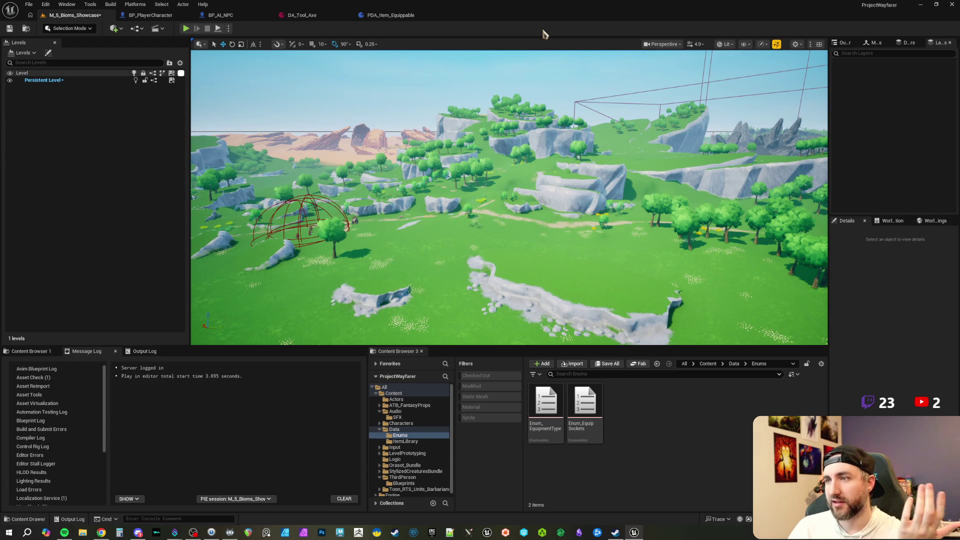
pyautogui.moveTo(588, 127); pyautogui.dragTo(588, 181)
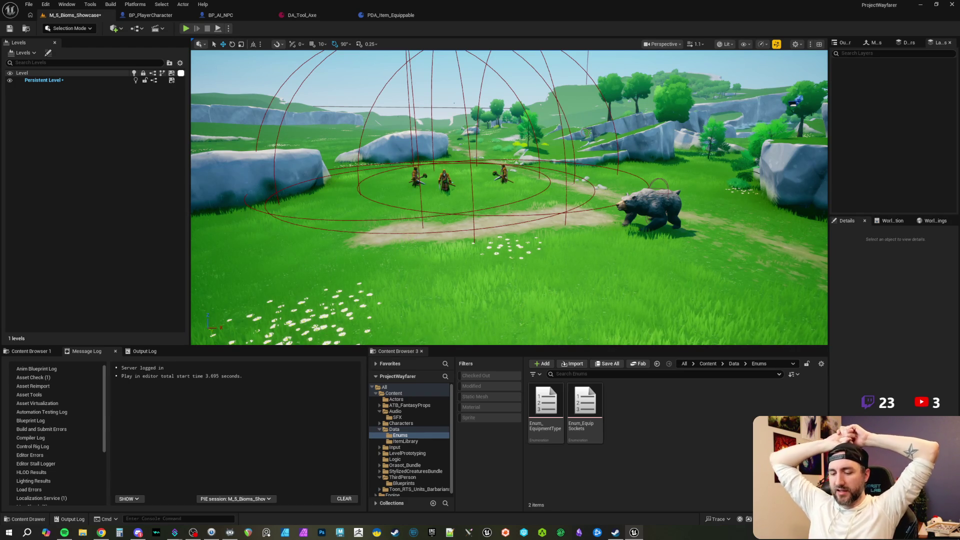
pyautogui.moveTo(660, 159)
pyautogui.mouseDown()
pyautogui.moveTo(525, 161)
pyautogui.moveTo(528, 253)
pyautogui.mouseUp()
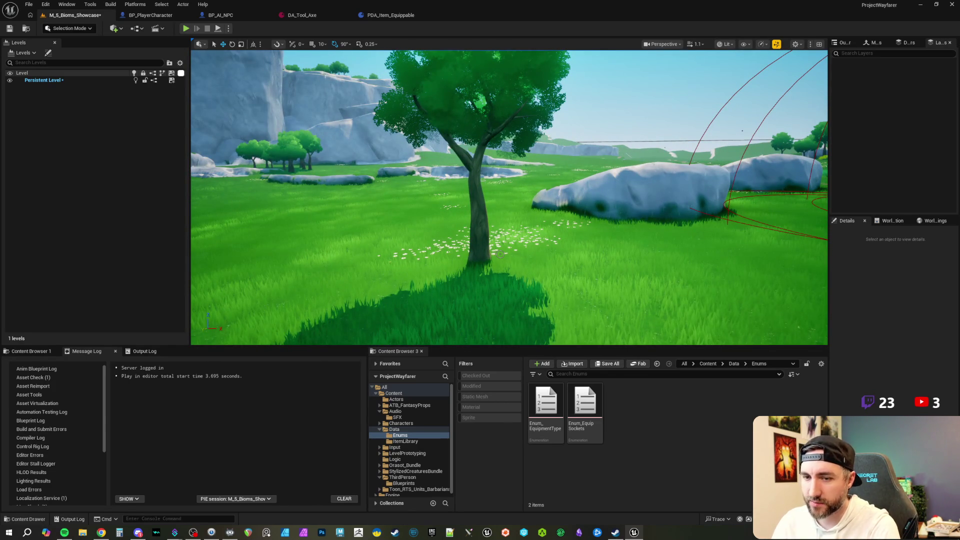
pyautogui.moveTo(500, 254)
pyautogui.mouseDown()
pyautogui.moveTo(530, 251)
pyautogui.moveTo(507, 249)
pyautogui.mouseUp()
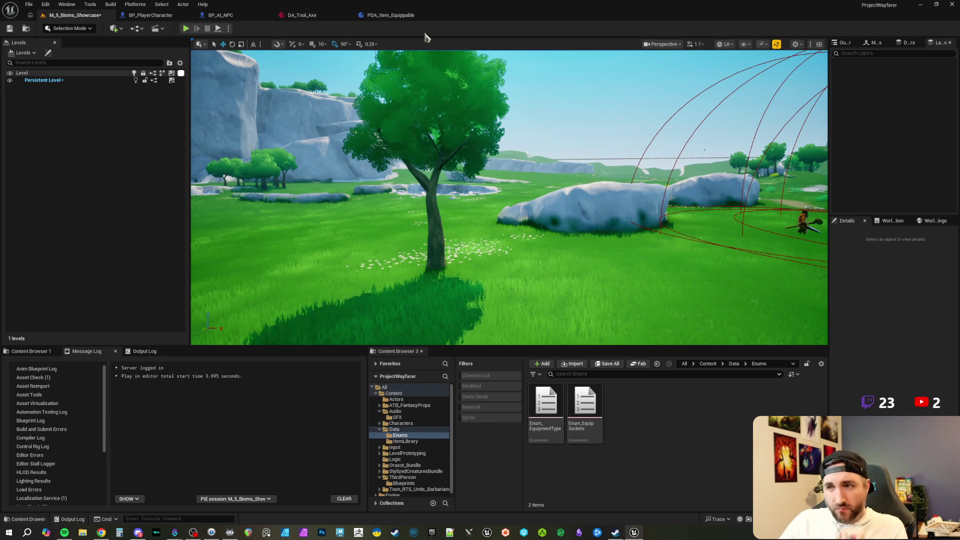
pyautogui.moveTo(543, 139); pyautogui.dragTo(544, 138)
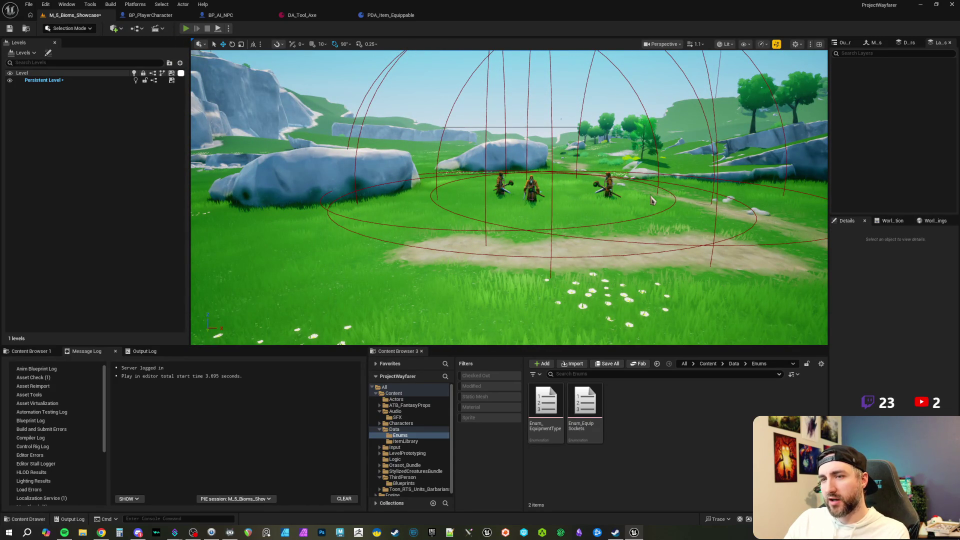
# Start playing again and run the character across the meadow toward the bear.
pyautogui.hotkey('alt', 'p')
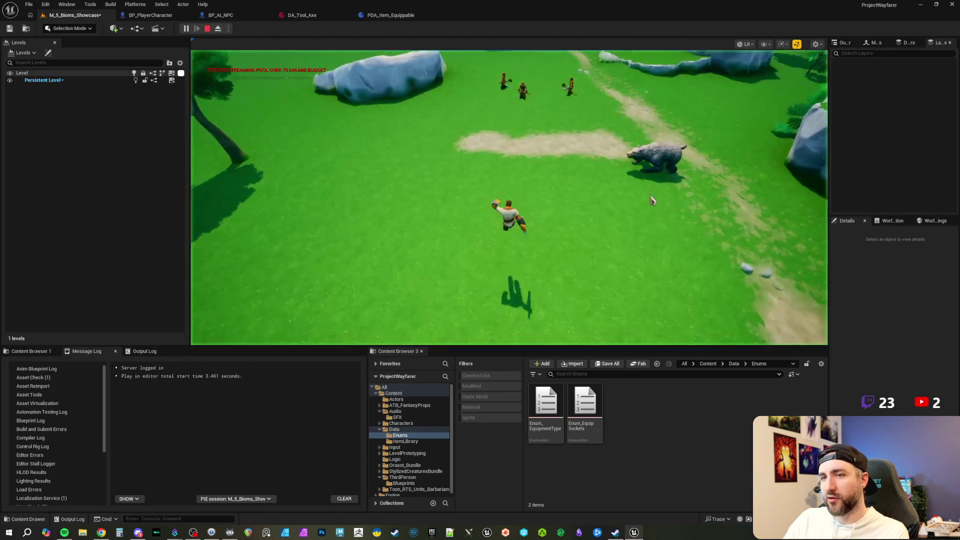
pyautogui.press('w')
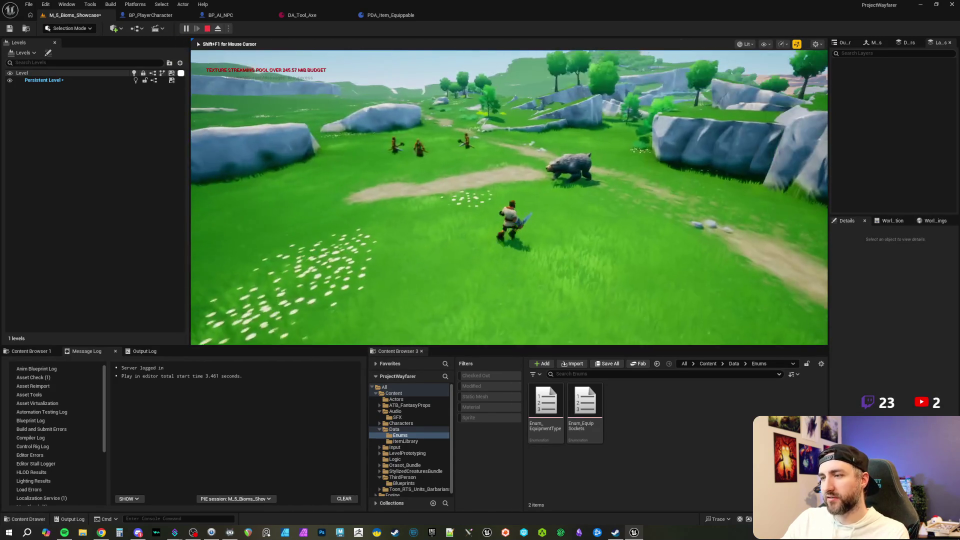
pyautogui.press('w')
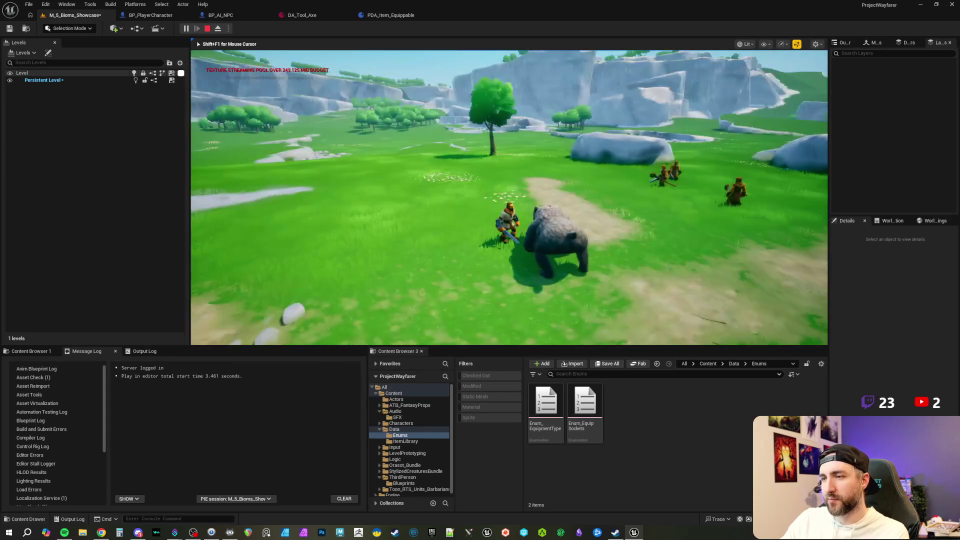
pyautogui.press('w')
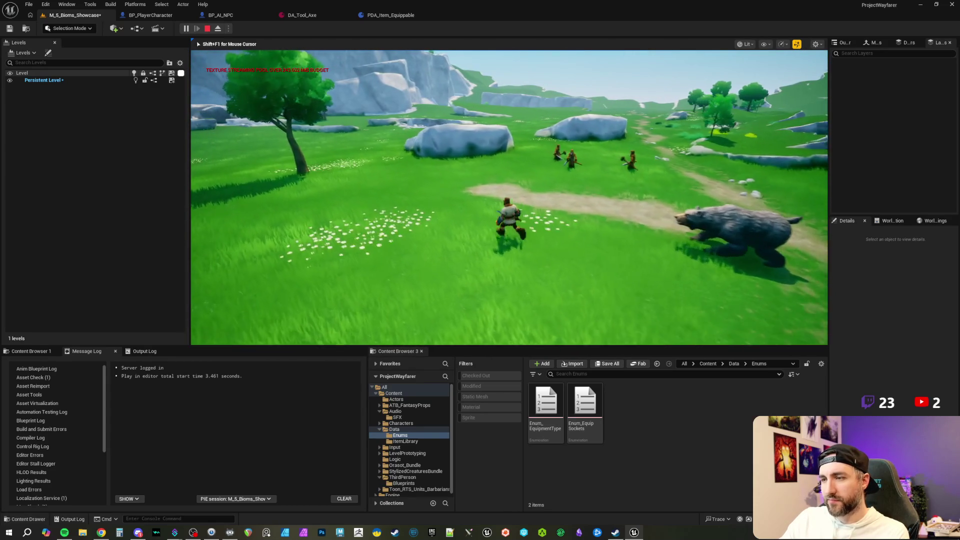
pyautogui.press('w')
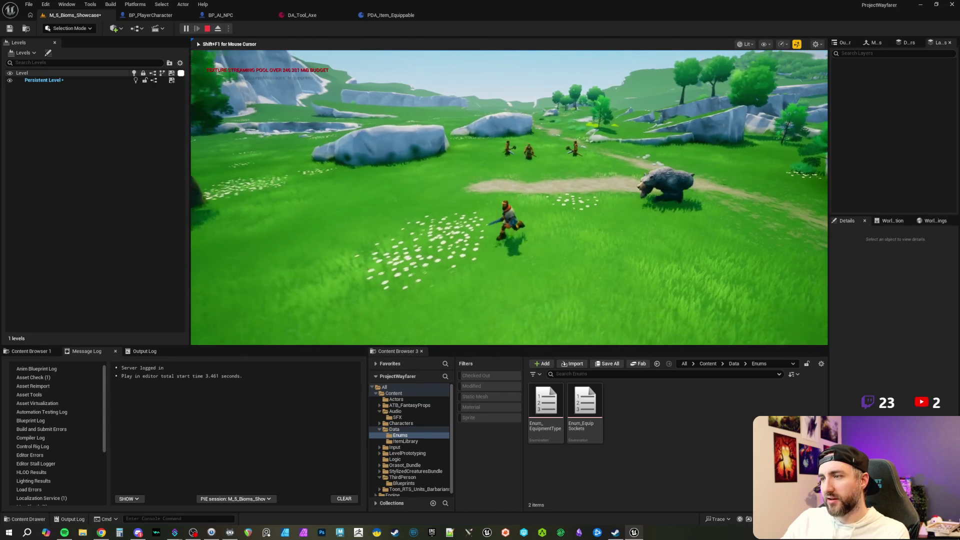
pyautogui.press('w')
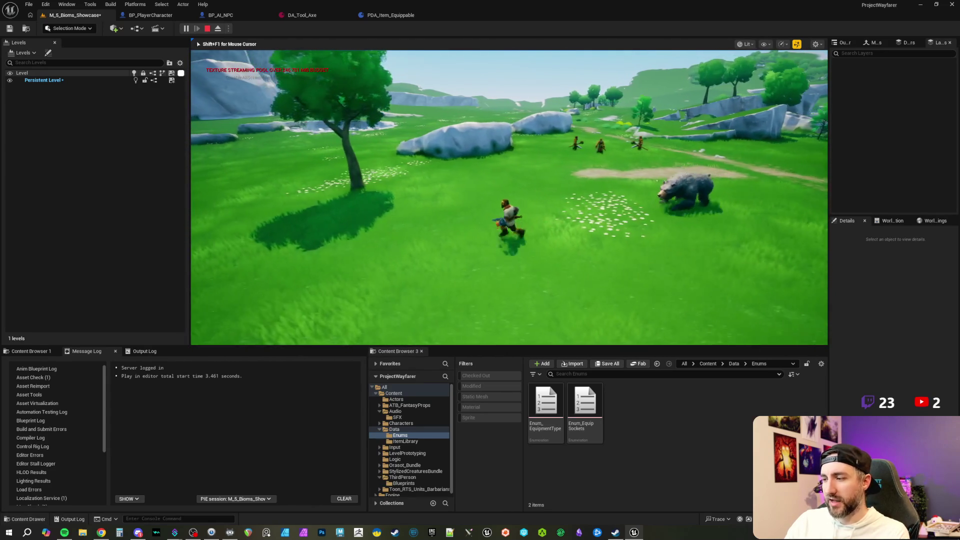
pyautogui.press('w')
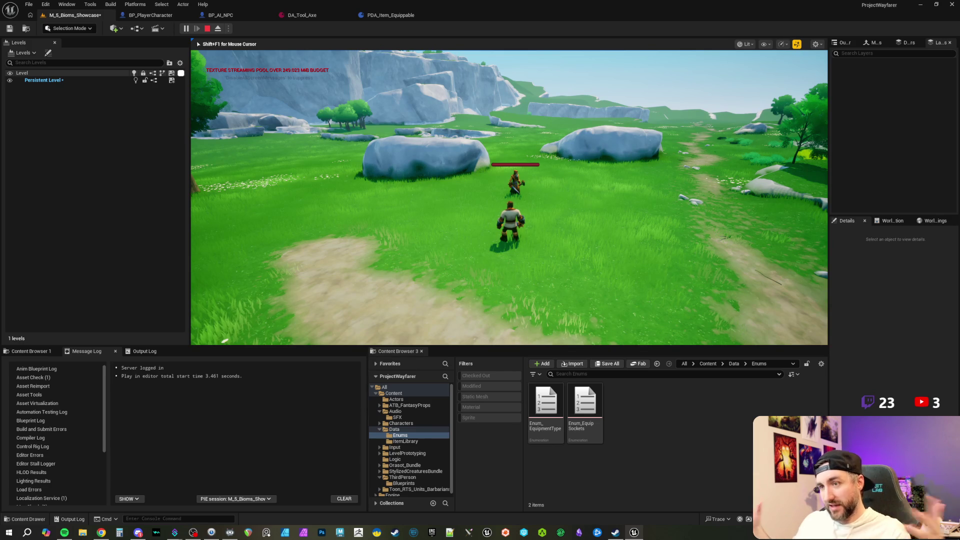
# Move the character toward and away from the NPC, then make it jump.
pyautogui.press('w')
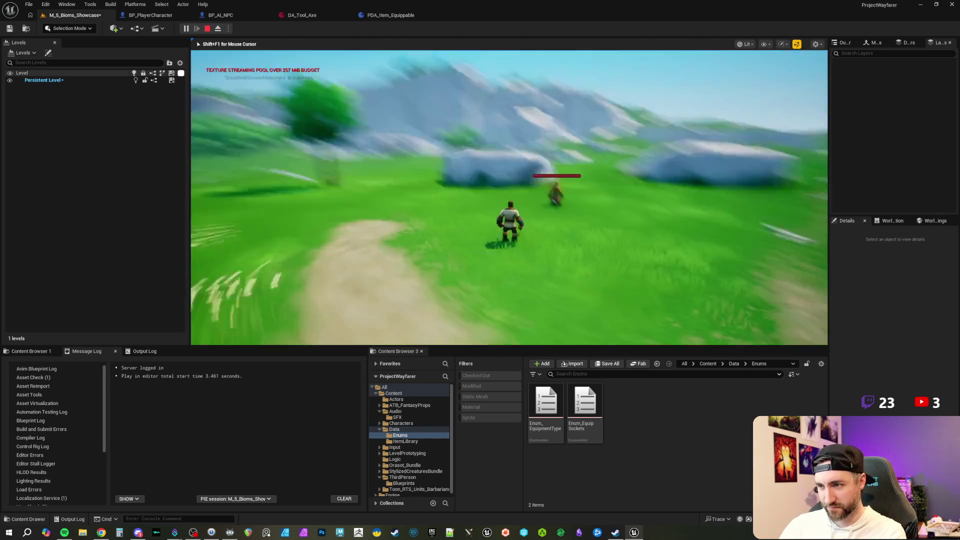
pyautogui.press('s')
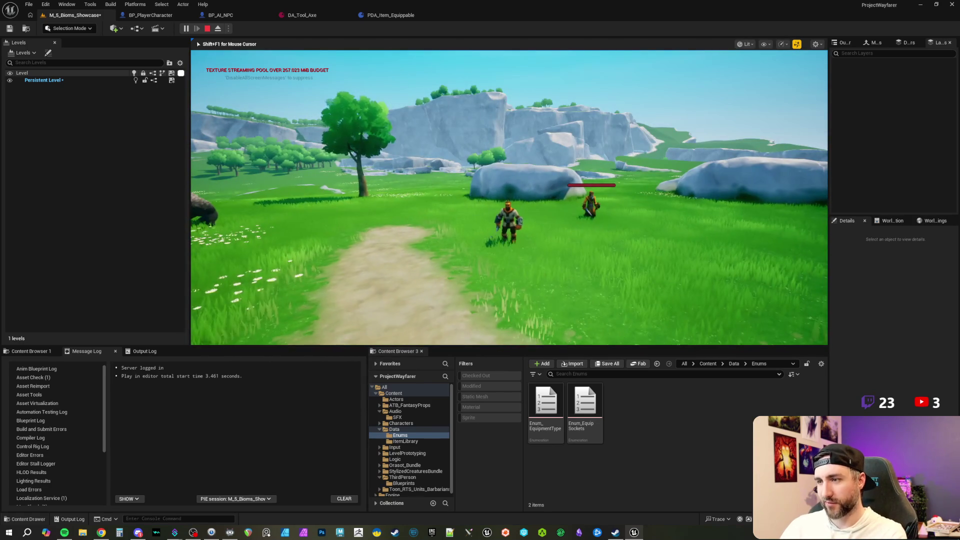
pyautogui.press('a')
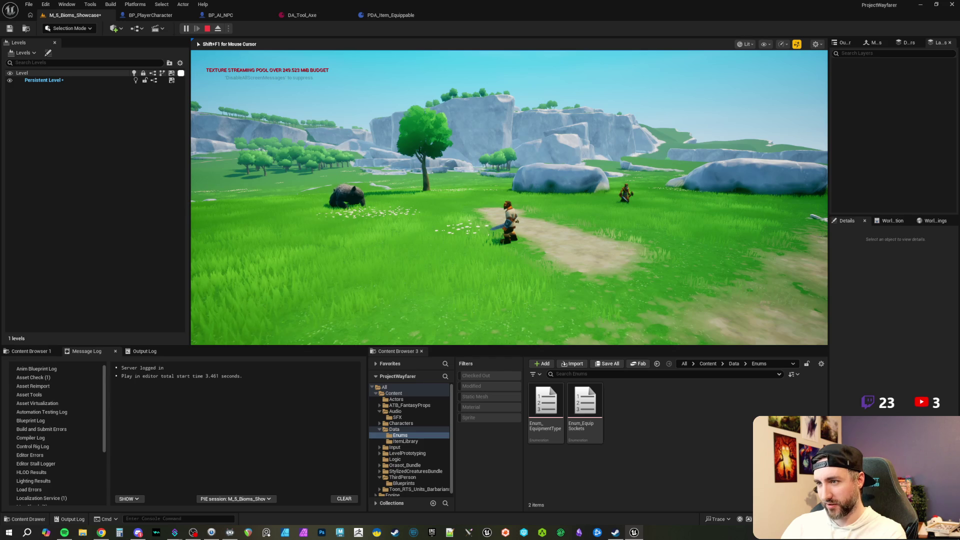
pyautogui.press('w')
pyautogui.press('space')
pyautogui.press('w')
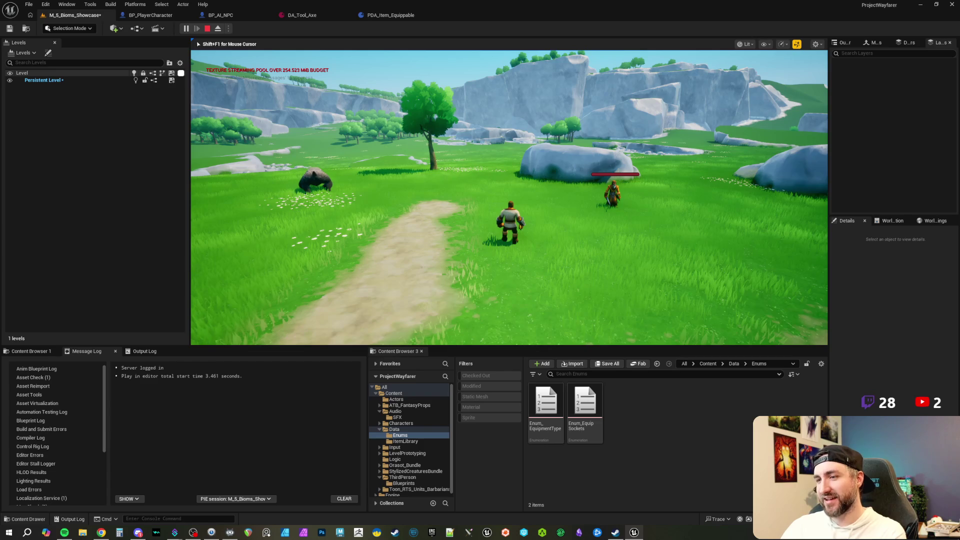
# Run along the path up to the enemy NPC, then stop the play session.
pyautogui.press('w')
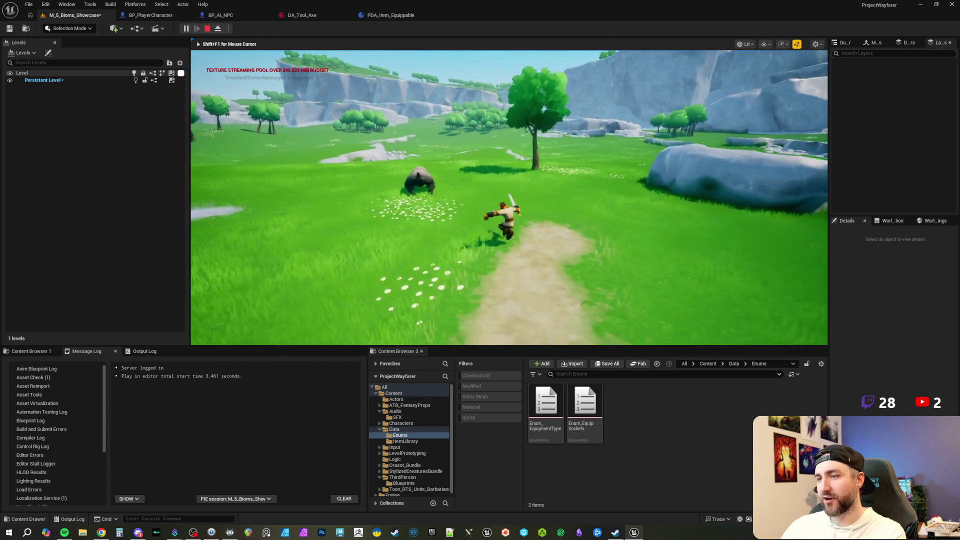
pyautogui.press('w')
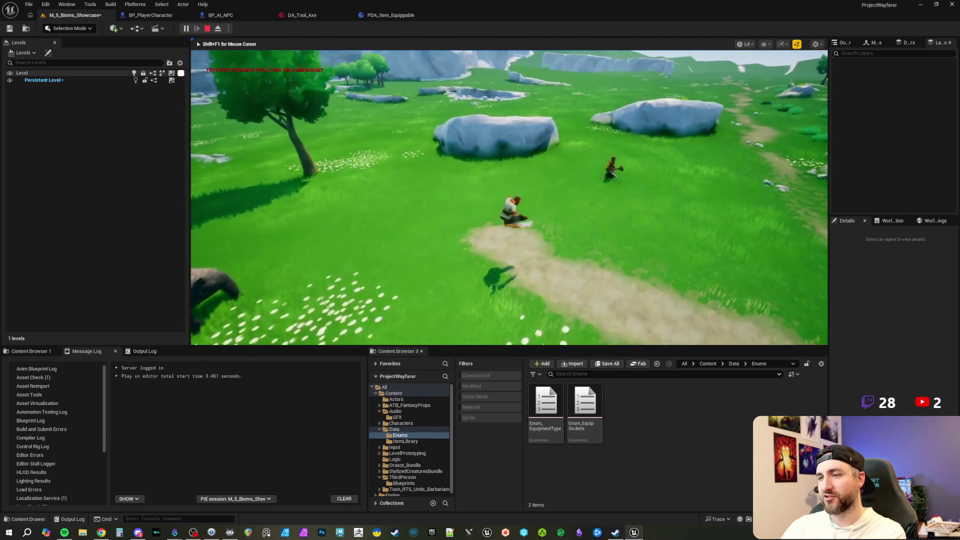
pyautogui.press('w')
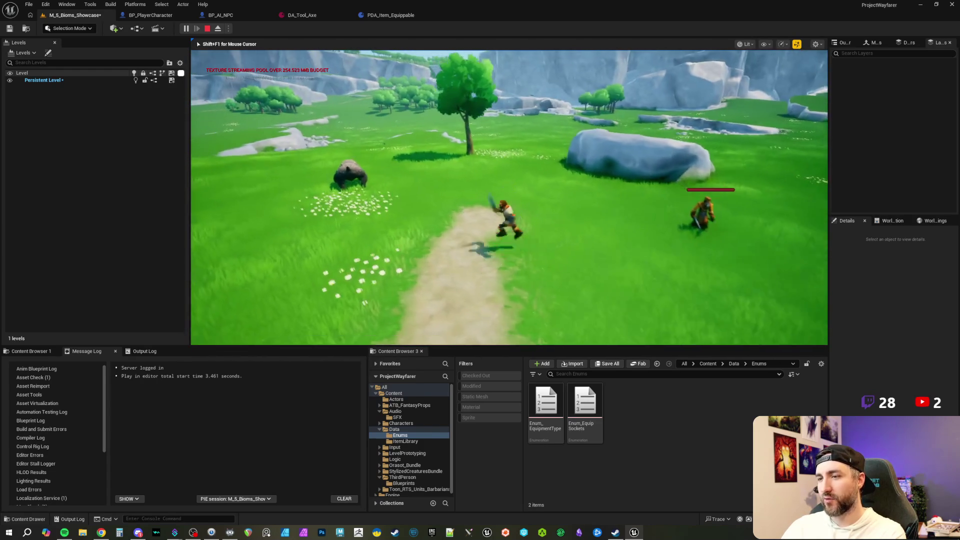
pyautogui.press('w')
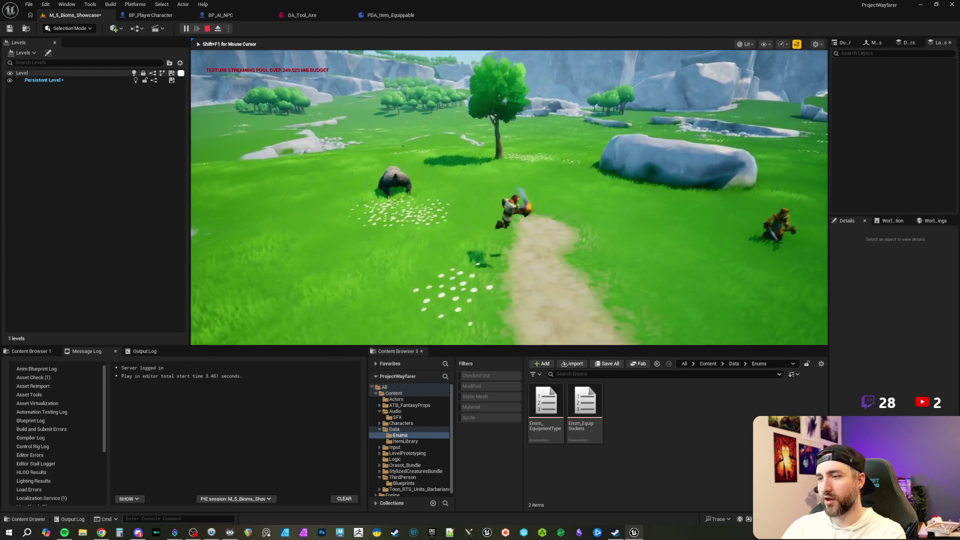
pyautogui.press('w')
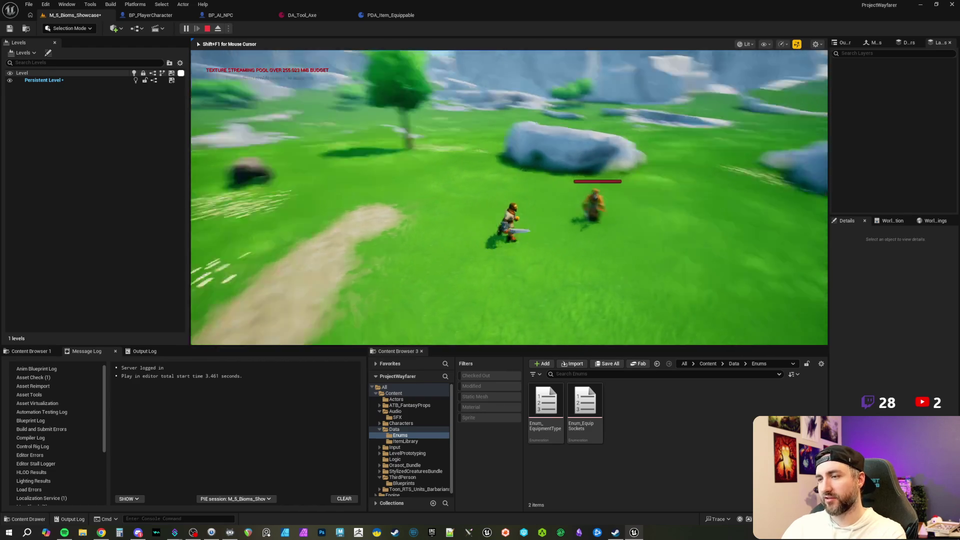
pyautogui.press('w')
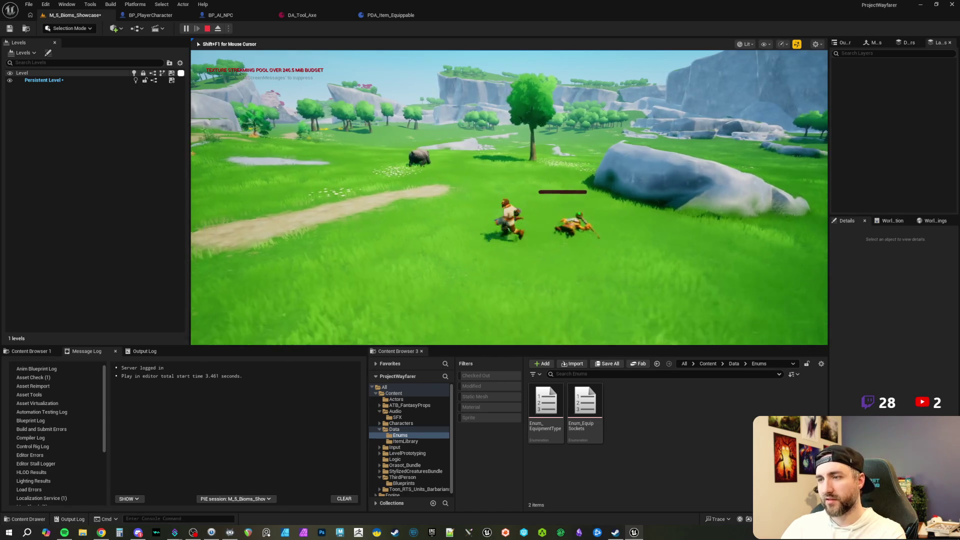
pyautogui.press('Escape')
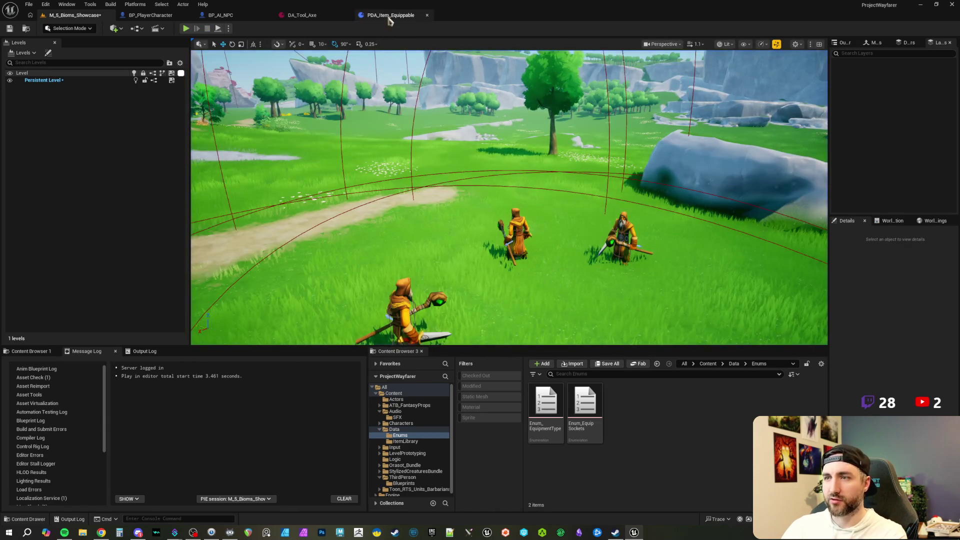
# Change DA_Tool_Axe's Equipment Type from Weapon to Tool, then return to the level.
pyautogui.click(390, 15)
pyautogui.click(295, 16)
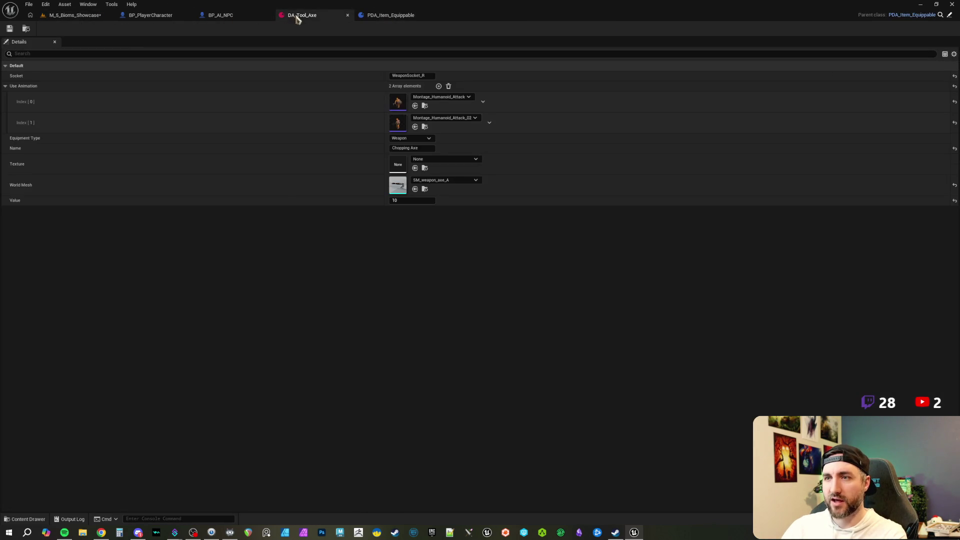
pyautogui.click(422, 140)
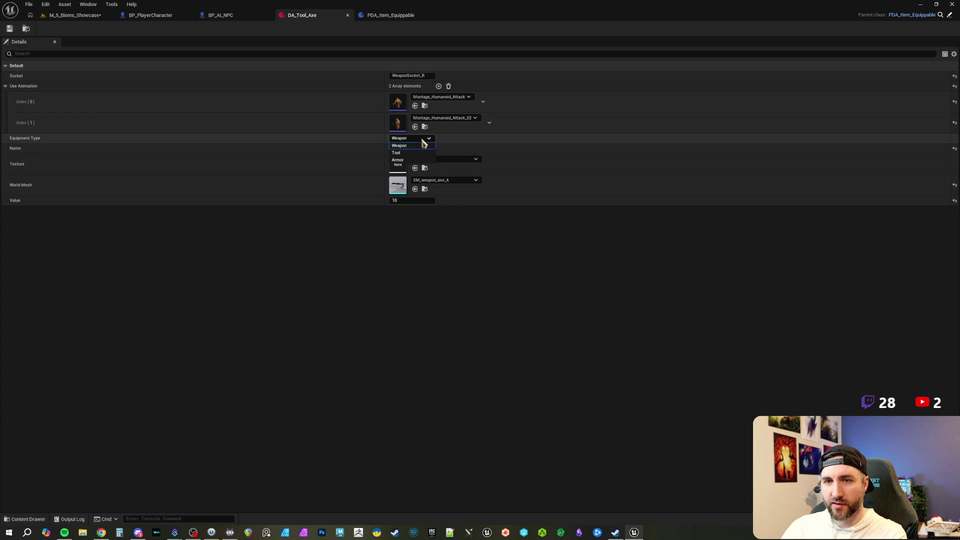
pyautogui.click(411, 151)
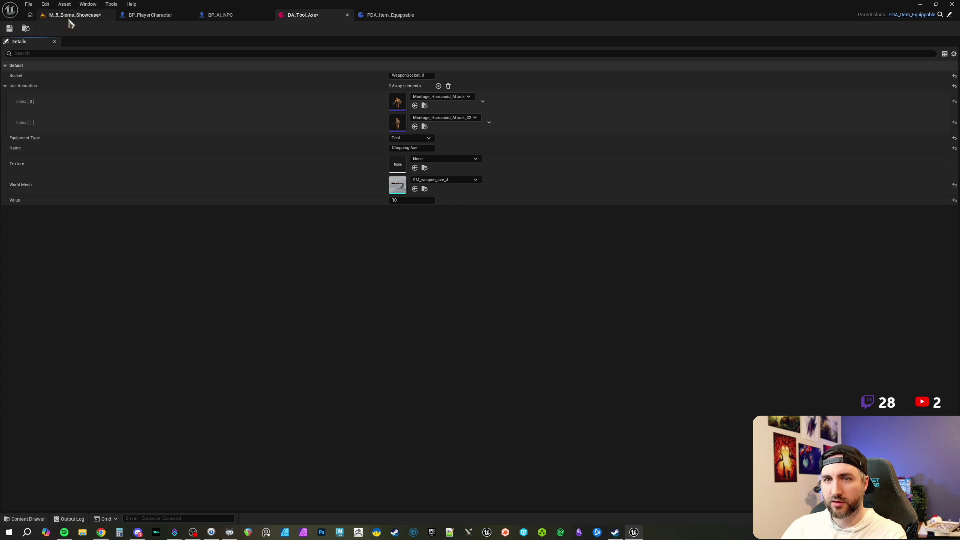
pyautogui.click(78, 16)
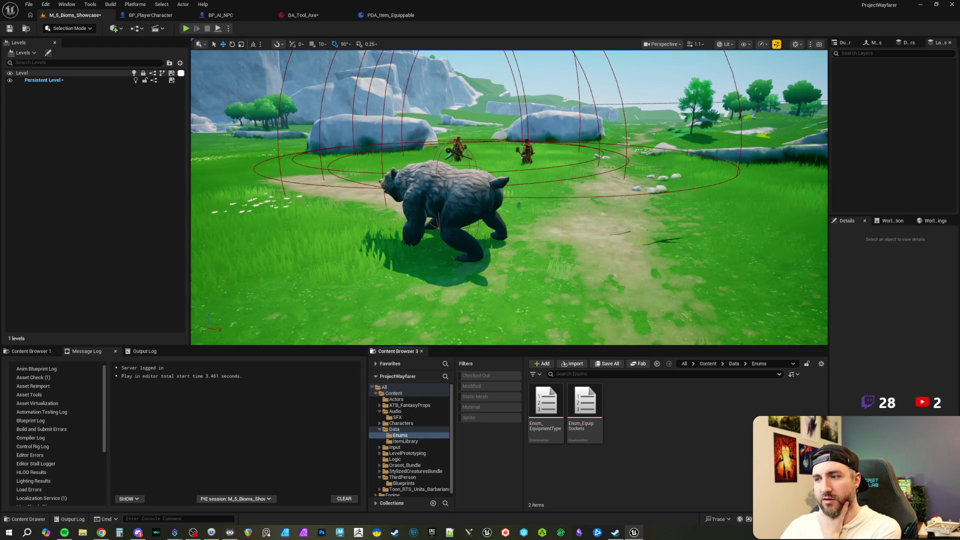
pyautogui.click(160, 15)
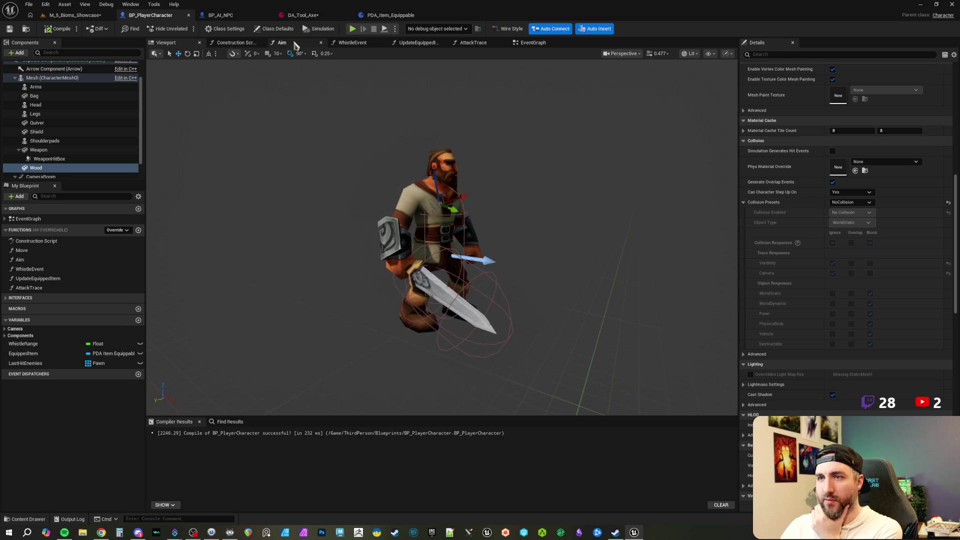
# In the EventGraph, search nodes for 'scroll wheel' and 'scroll' without finding the event.
pyautogui.click(530, 42)
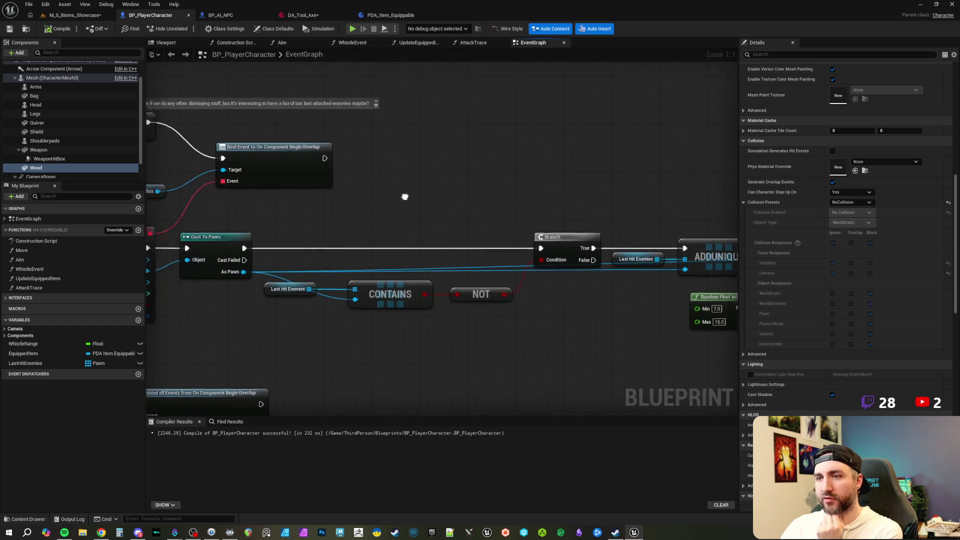
pyautogui.scroll(-2, 378, 184)
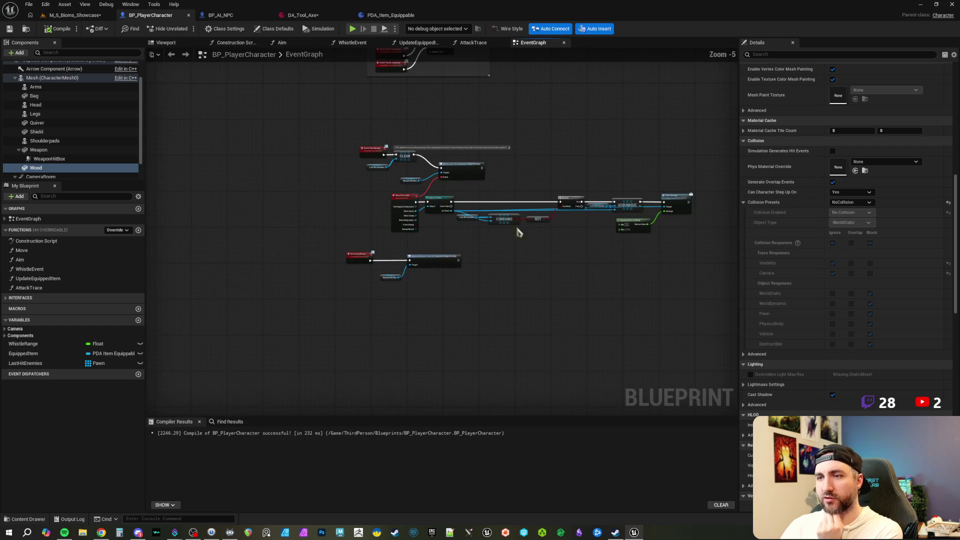
pyautogui.rightClick(362, 235)
pyautogui.write('scroll wheel')
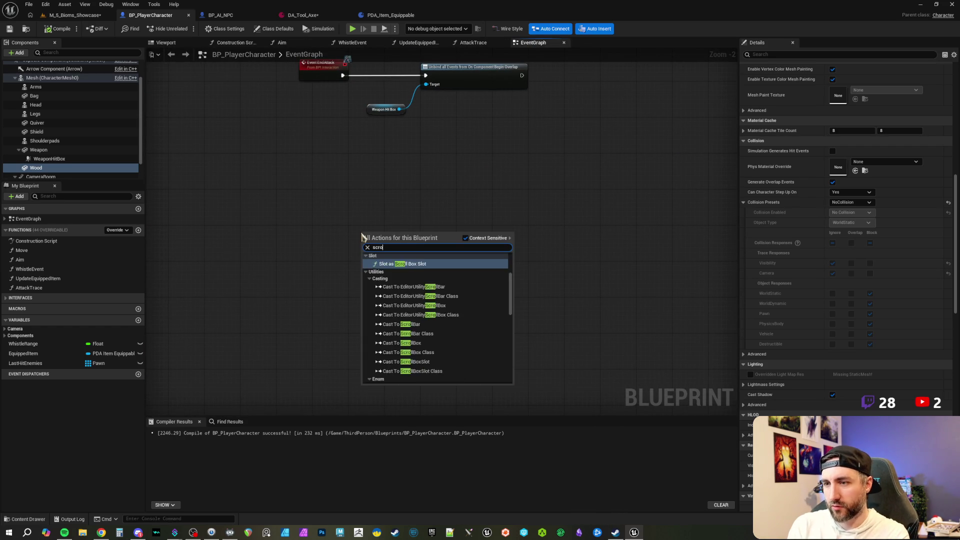
pyautogui.press('Escape')
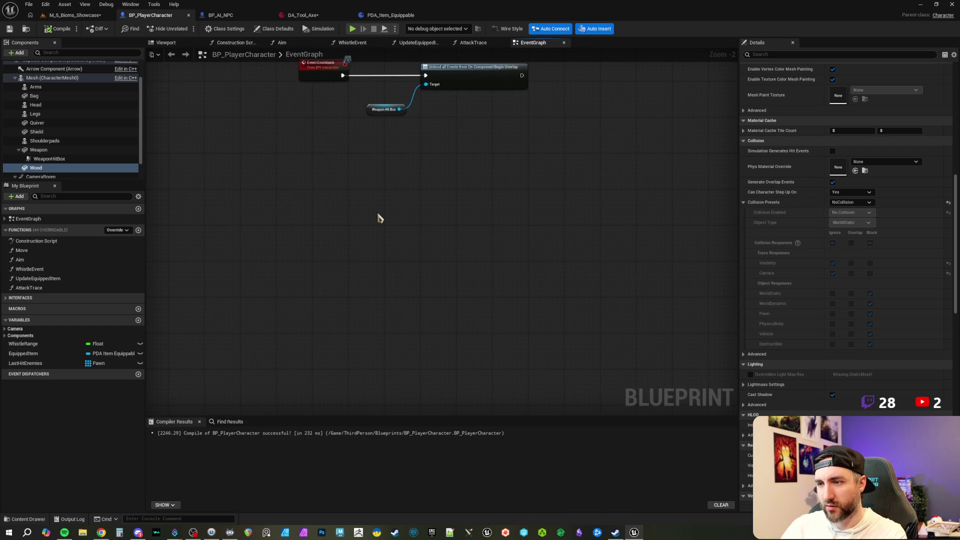
pyautogui.rightClick(379, 216)
pyautogui.write('scroll')
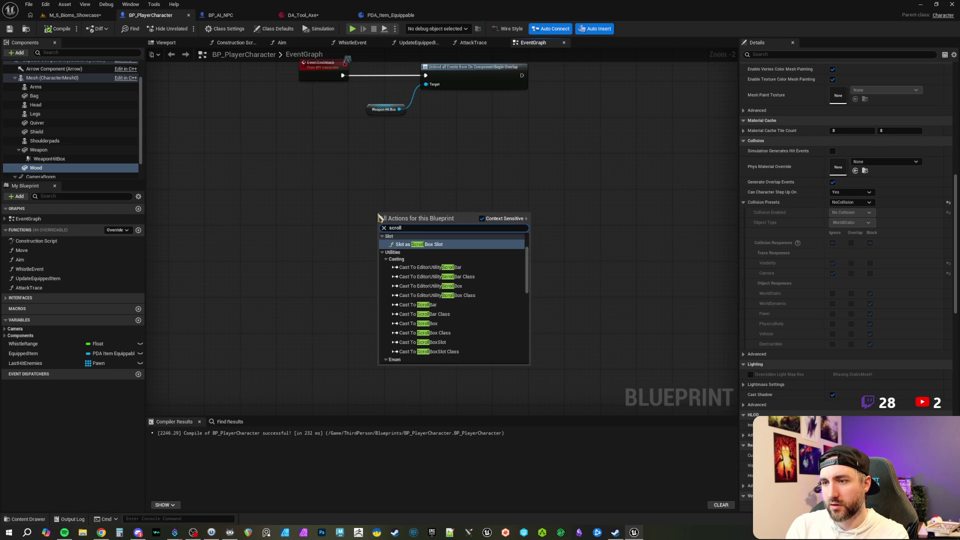
pyautogui.scroll(2, 449, 276)
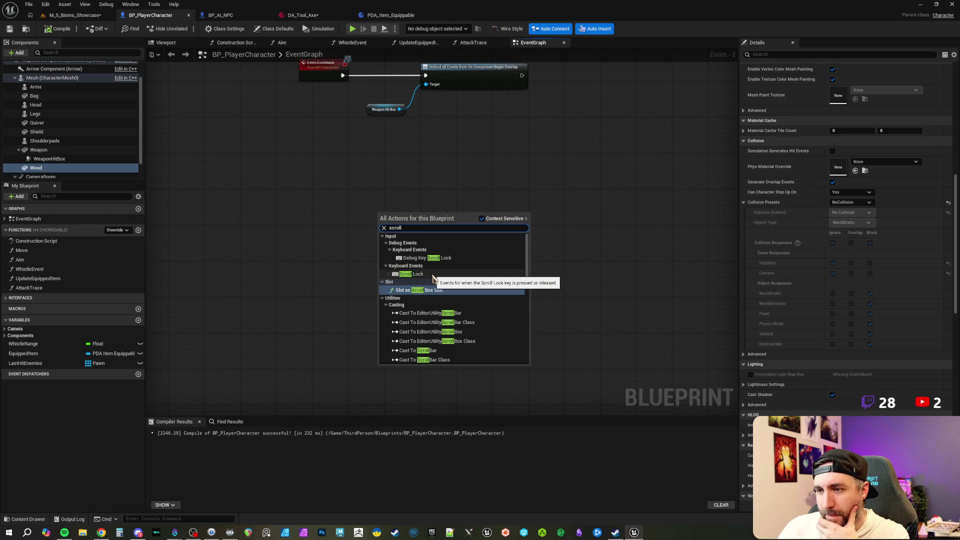
pyautogui.scroll(-5, 433, 278)
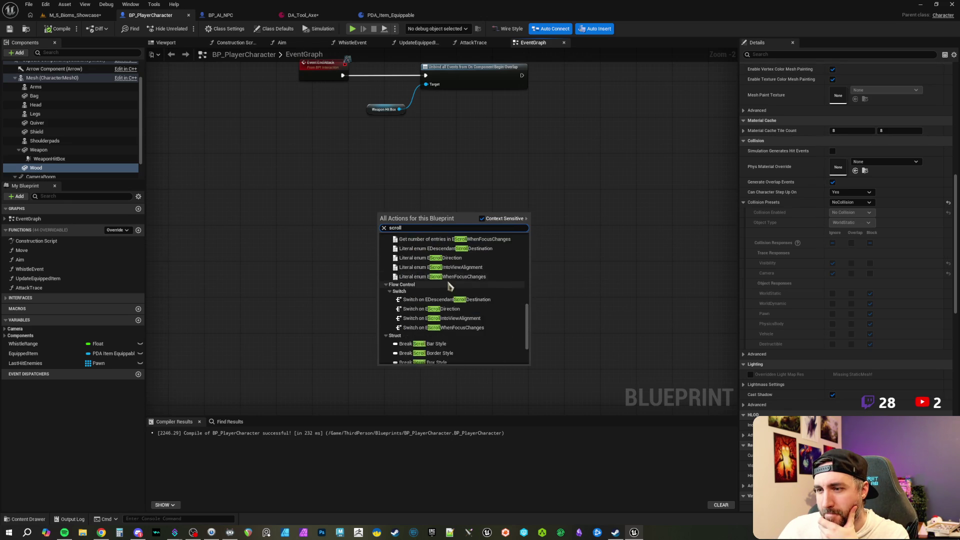
pyautogui.click(334, 258)
# Search 'mouse wheel' and place a Mouse Wheel Down event node on the graph.
pyautogui.rightClick(334, 258)
pyautogui.write('mouse wheel')
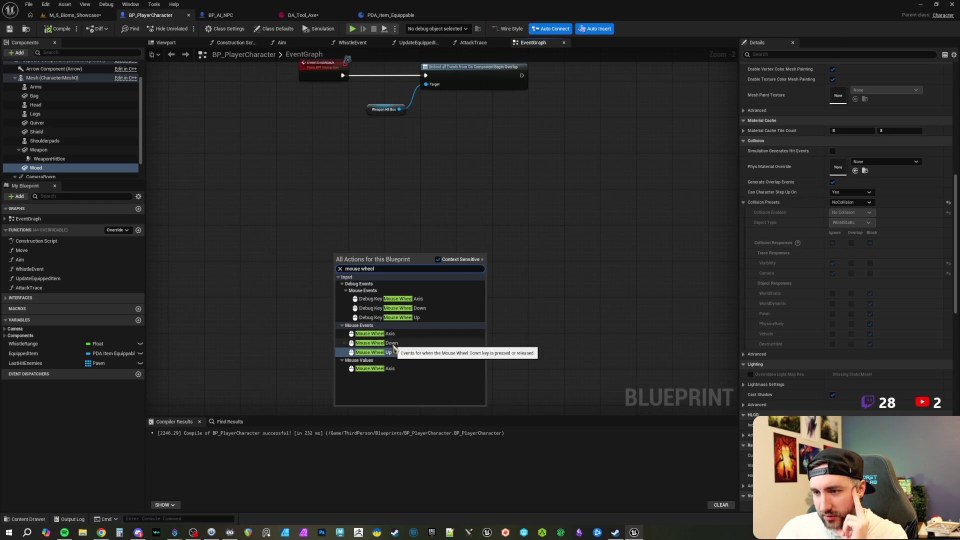
pyautogui.click(392, 343)
pyautogui.scroll(2, 350, 302)
pyautogui.rightClick(321, 306)
# Add a Mouse Wheel Up event and place it above Mouse Wheel Down.
pyautogui.write('mouse wheel up')
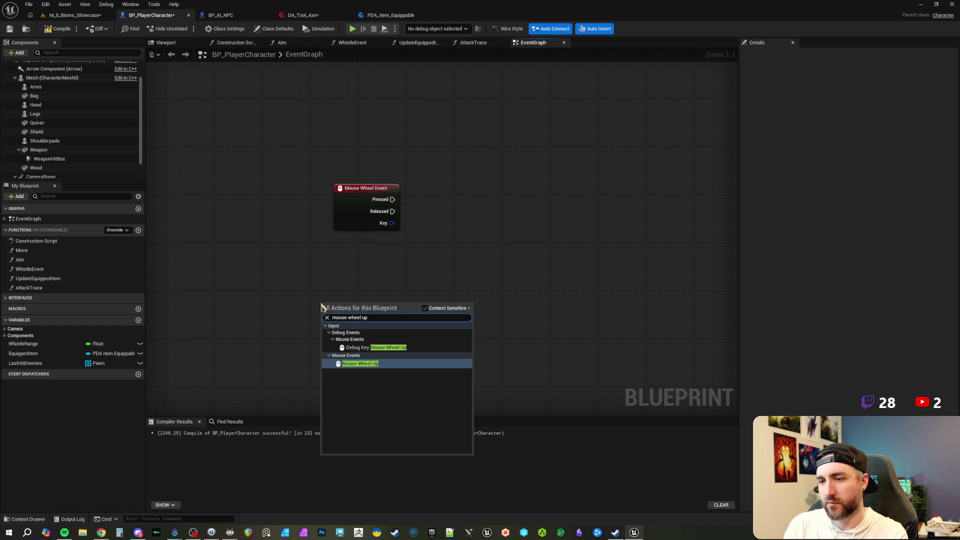
pyautogui.press('Return')
pyautogui.moveTo(333, 300)
pyautogui.mouseDown()
pyautogui.moveTo(357, 240)
pyautogui.moveTo(354, 105)
pyautogui.mouseUp()
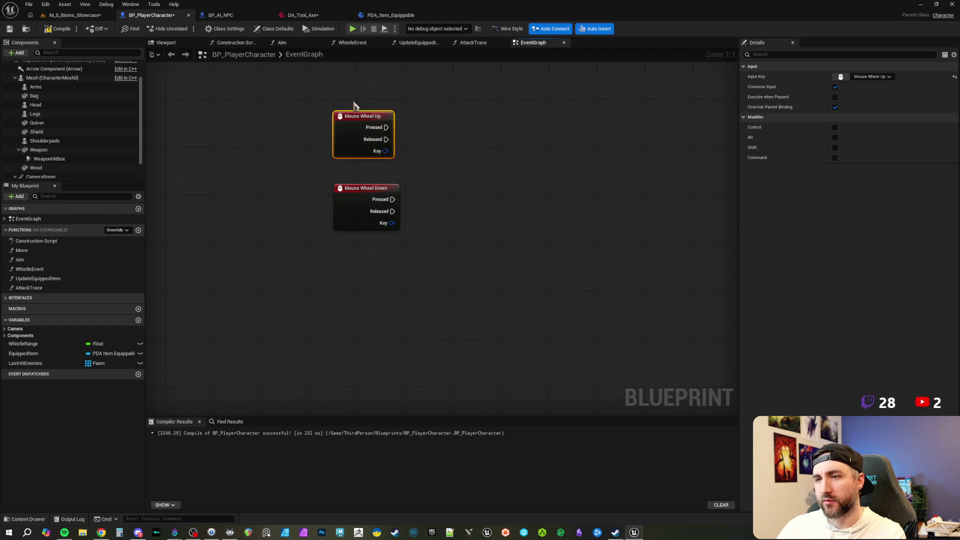
pyautogui.click(431, 152)
# Drag in a SET Equipped Item node driven by Mouse Wheel Up's Pressed pin.
pyautogui.click(340, 282)
pyautogui.click(374, 241)
pyautogui.moveTo(373, 241)
pyautogui.mouseDown()
pyautogui.moveTo(356, 293)
pyautogui.moveTo(278, 300)
pyautogui.mouseUp()
pyautogui.moveTo(41, 358)
pyautogui.mouseDown()
pyautogui.moveTo(295, 268)
pyautogui.moveTo(336, 248)
pyautogui.moveTo(355, 212)
pyautogui.moveTo(424, 199)
pyautogui.moveTo(311, 207)
pyautogui.moveTo(270, 198)
pyautogui.mouseUp()
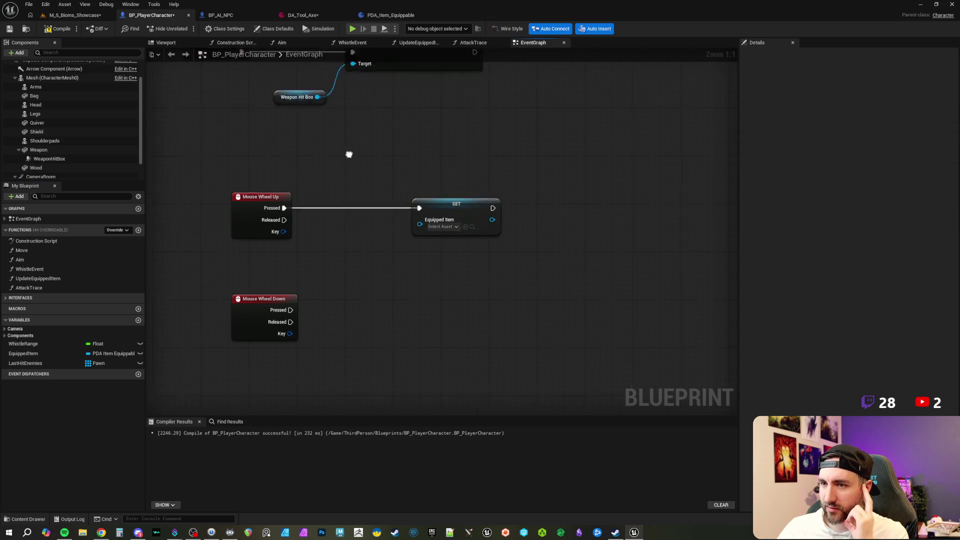
pyautogui.moveTo(349, 155); pyautogui.dragTo(367, 173)
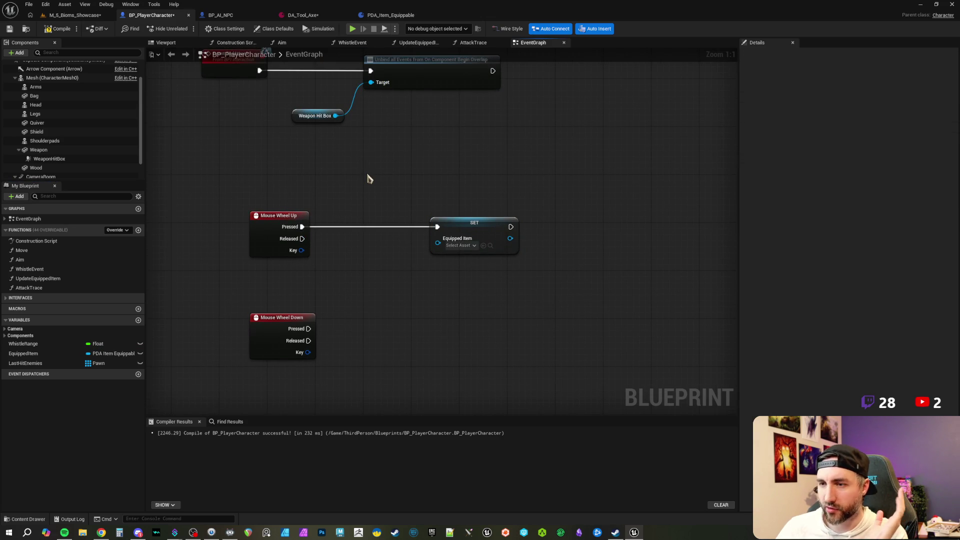
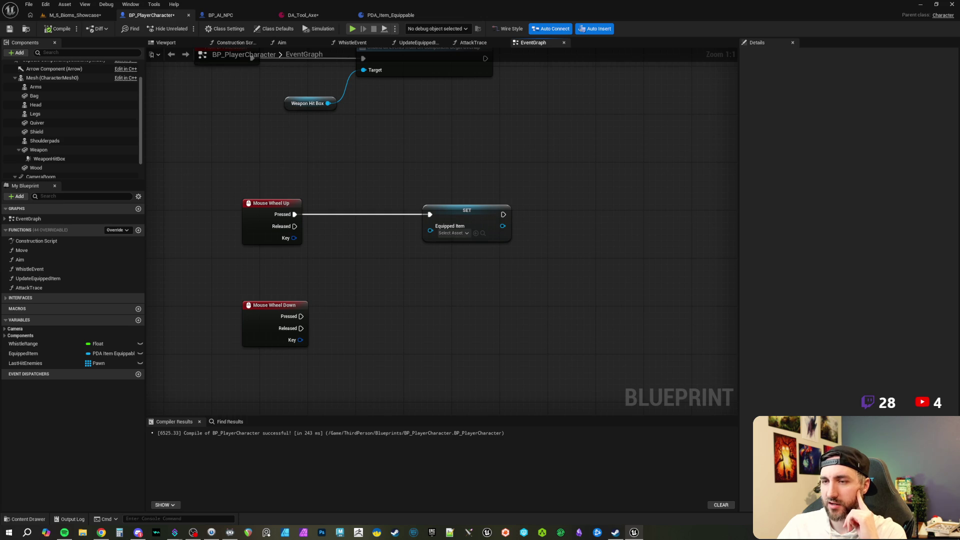
# Bring the wheel event nodes into view and move the SET Equipped Item node further right.
pyautogui.moveTo(435, 170)
pyautogui.mouseDown()
pyautogui.moveTo(420, 180)
pyautogui.moveTo(412, 212)
pyautogui.mouseUp()
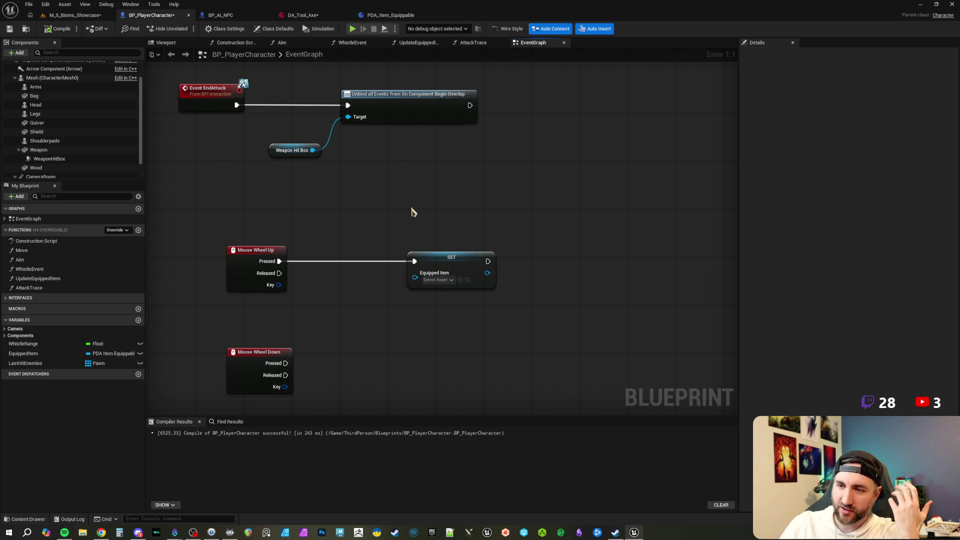
pyautogui.moveTo(416, 208)
pyautogui.mouseDown()
pyautogui.moveTo(398, 197)
pyautogui.moveTo(393, 205)
pyautogui.mouseUp()
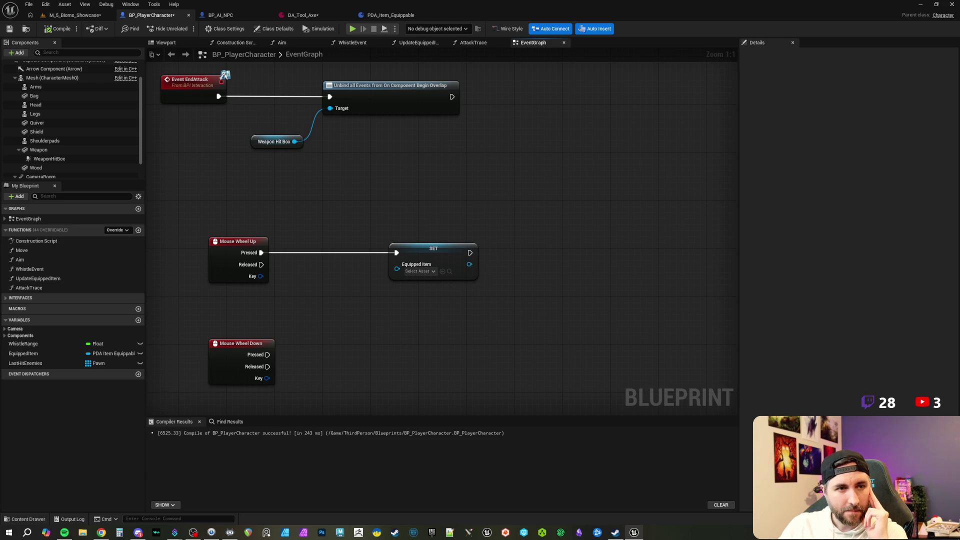
pyautogui.moveTo(469, 338); pyautogui.dragTo(467, 336)
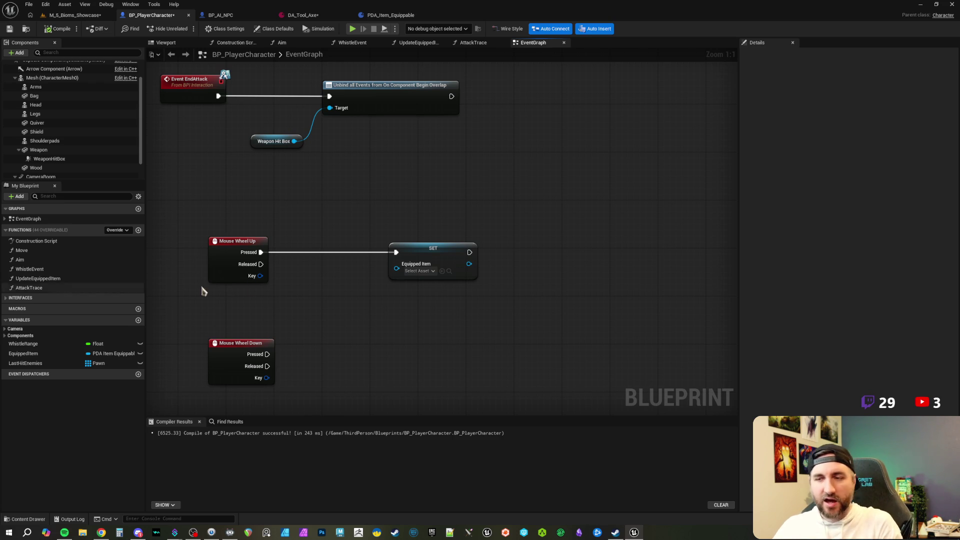
pyautogui.moveTo(387, 207)
pyautogui.mouseDown()
pyautogui.moveTo(394, 212)
pyautogui.moveTo(385, 205)
pyautogui.mouseUp()
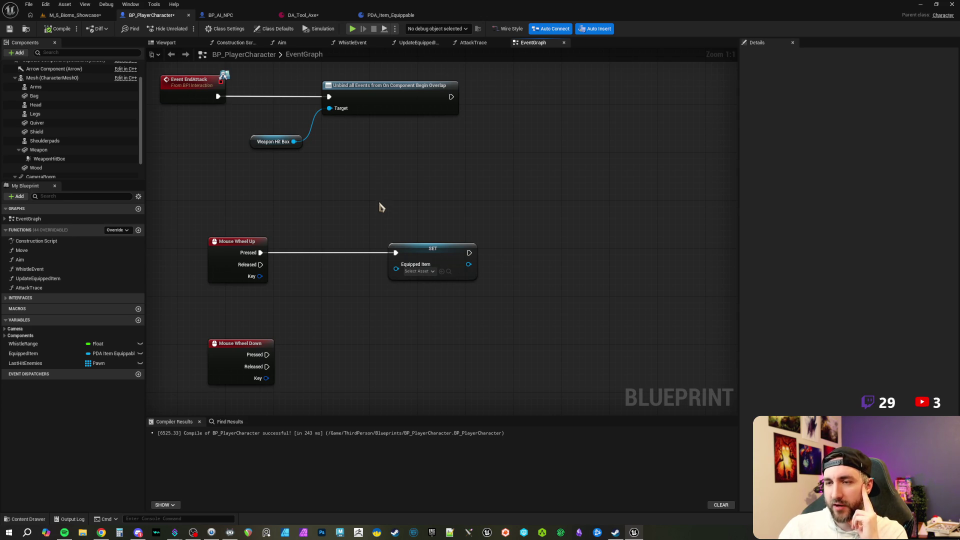
pyautogui.moveTo(380, 207)
pyautogui.mouseDown()
pyautogui.moveTo(377, 199)
pyautogui.moveTo(380, 207)
pyautogui.mouseUp()
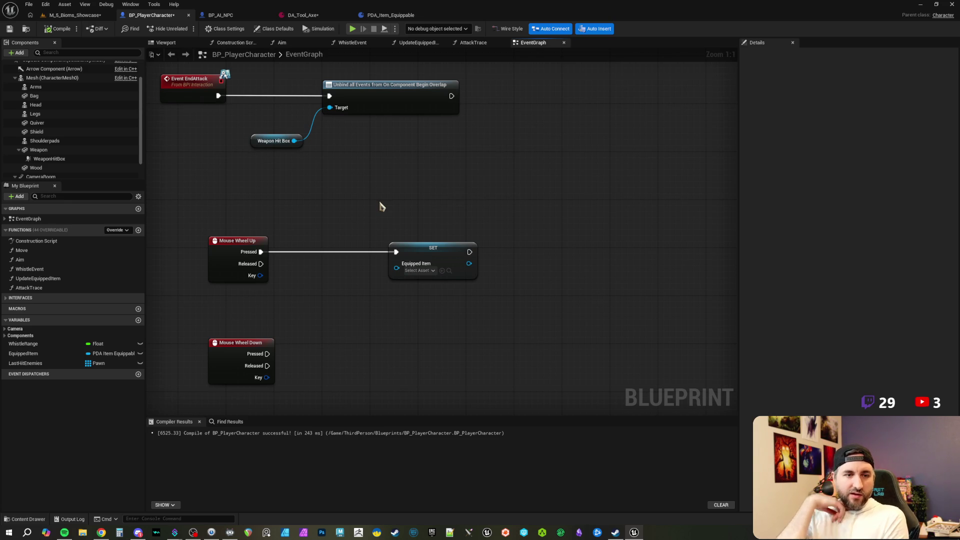
pyautogui.moveTo(411, 208)
pyautogui.mouseDown()
pyautogui.moveTo(377, 206)
pyautogui.moveTo(351, 298)
pyautogui.moveTo(375, 282)
pyautogui.moveTo(364, 277)
pyautogui.mouseUp()
pyautogui.click(404, 233)
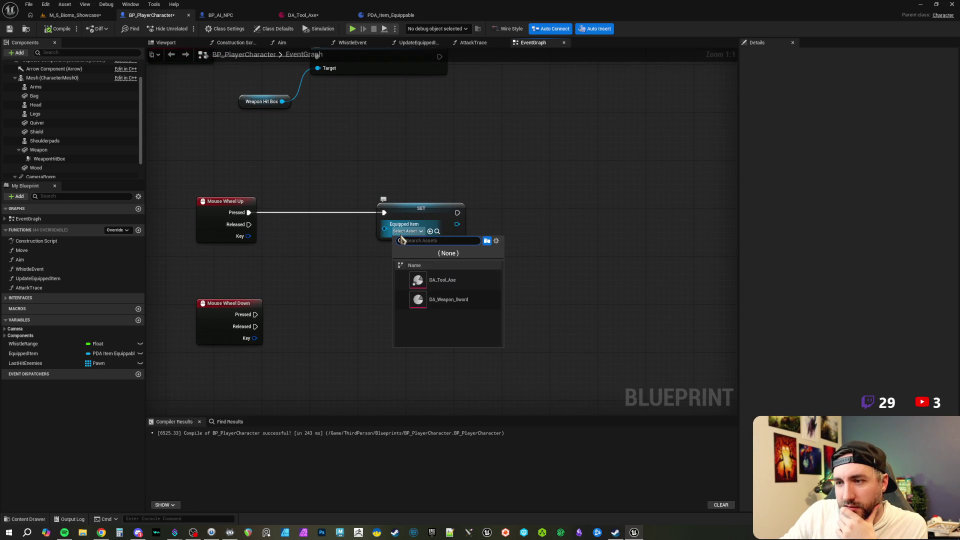
pyautogui.click(352, 274)
pyautogui.moveTo(418, 210); pyautogui.dragTo(484, 211)
pyautogui.click(327, 237)
pyautogui.moveTo(327, 237); pyautogui.dragTo(369, 253)
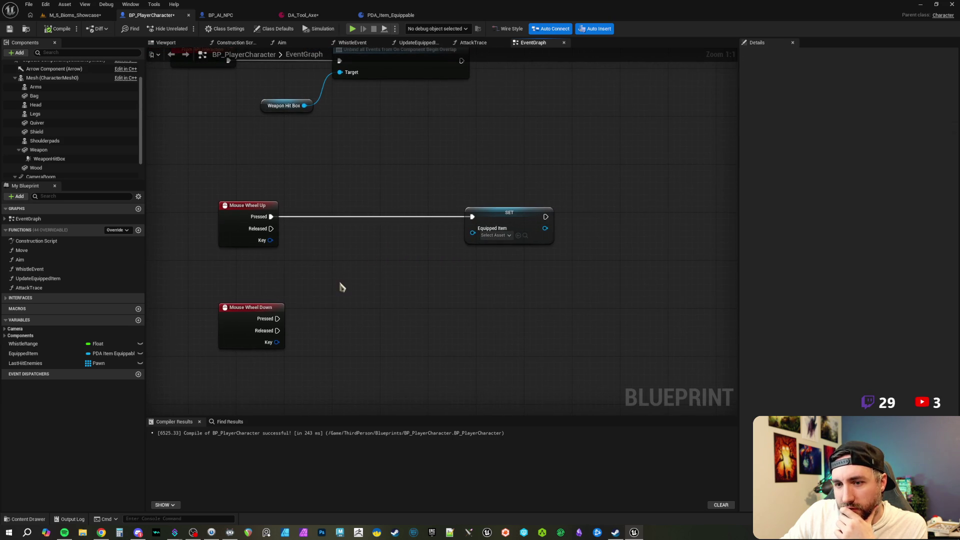
pyautogui.moveTo(339, 285); pyautogui.dragTo(343, 280)
# Place an Equipped Item getter and compare it to DA_Tool_Axe with an Equal (==) node.
pyautogui.moveTo(23, 353)
pyautogui.mouseDown()
pyautogui.moveTo(287, 274)
pyautogui.moveTo(327, 281)
pyautogui.moveTo(340, 268)
pyautogui.mouseUp()
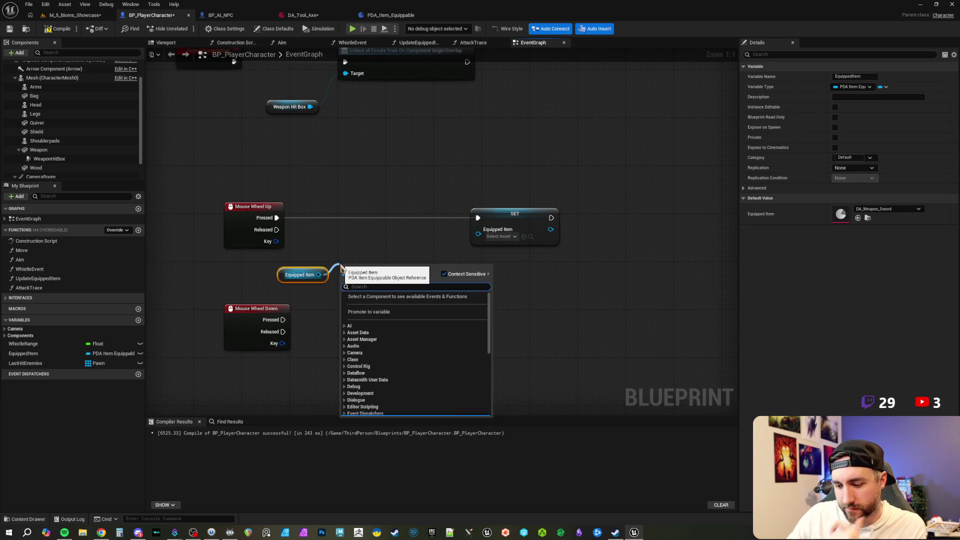
pyautogui.write('=')
pyautogui.press('Return')
pyautogui.moveTo(364, 302); pyautogui.dragTo(346, 295)
pyautogui.click(348, 288)
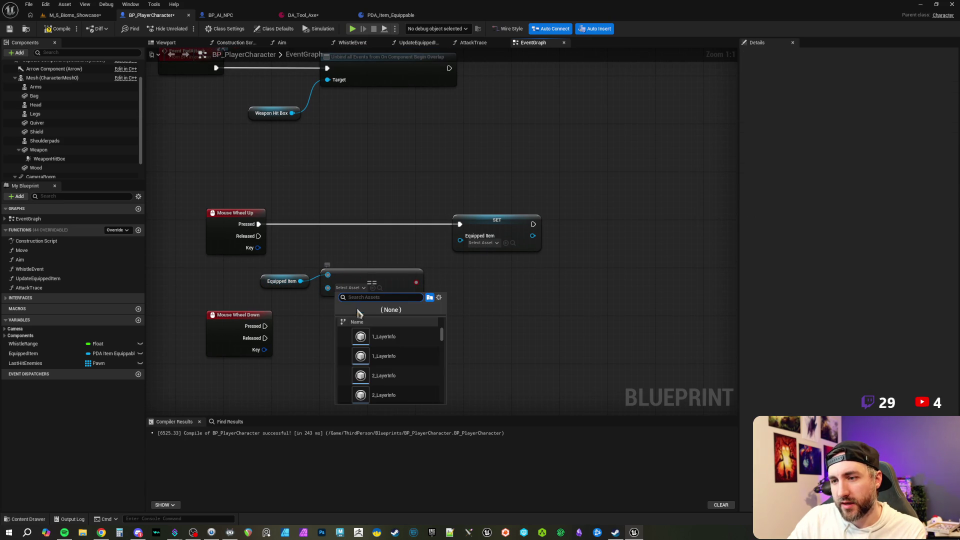
pyautogui.click(452, 306)
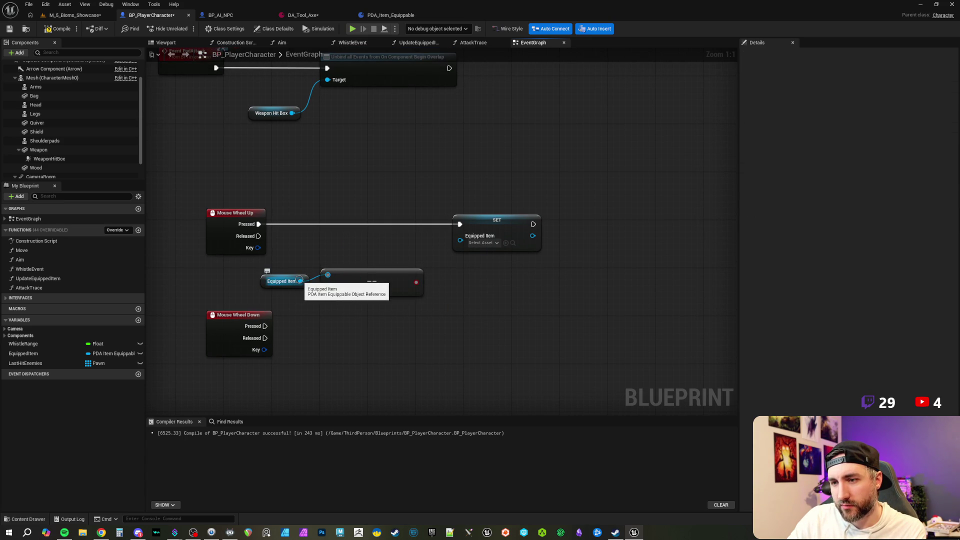
pyautogui.click(365, 290)
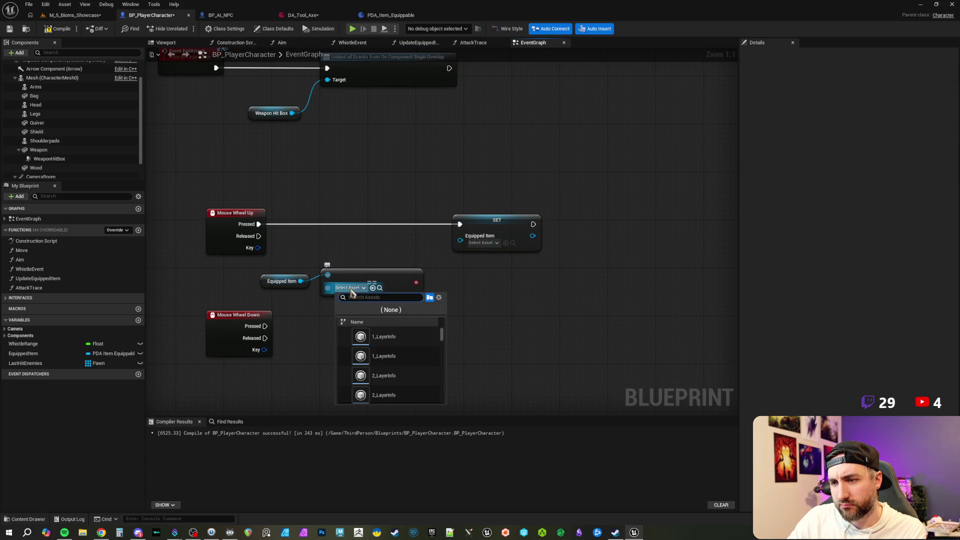
pyautogui.write('axe')
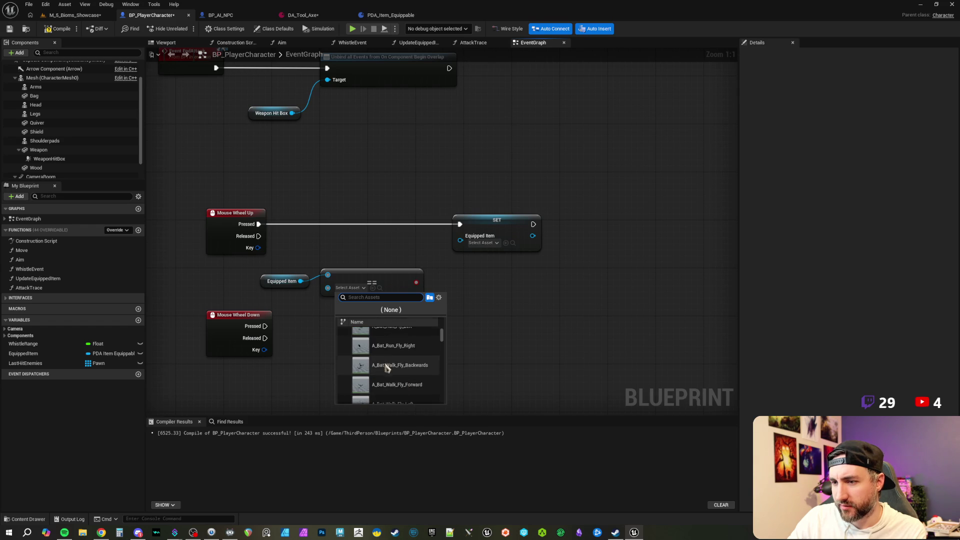
pyautogui.write(' da')
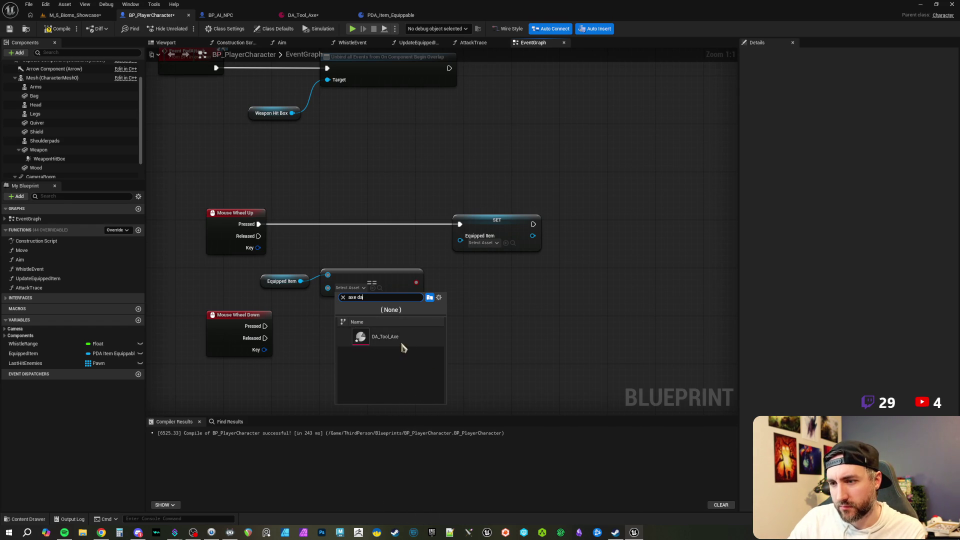
pyautogui.click(385, 336)
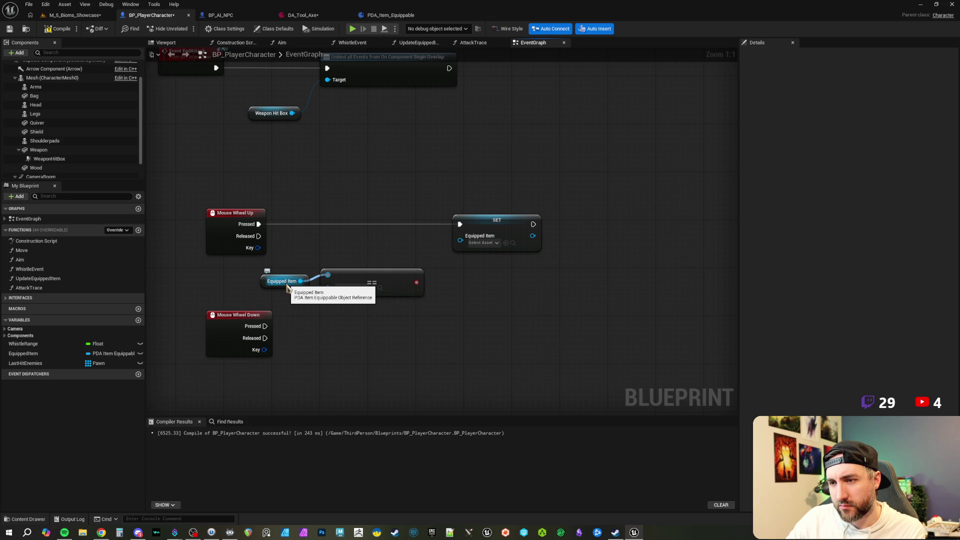
pyautogui.moveTo(364, 280)
pyautogui.mouseDown()
pyautogui.moveTo(366, 266)
pyautogui.moveTo(303, 294)
pyautogui.moveTo(333, 268)
pyautogui.mouseUp()
# Add a Select node driven by the Equal result and wire its output into SET Equipped Item.
pyautogui.click(303, 294)
pyautogui.click(388, 253)
pyautogui.moveTo(388, 253); pyautogui.dragTo(340, 269)
pyautogui.moveTo(375, 305); pyautogui.dragTo(430, 295)
pyautogui.write('select')
pyautogui.scroll(-5, 453, 415)
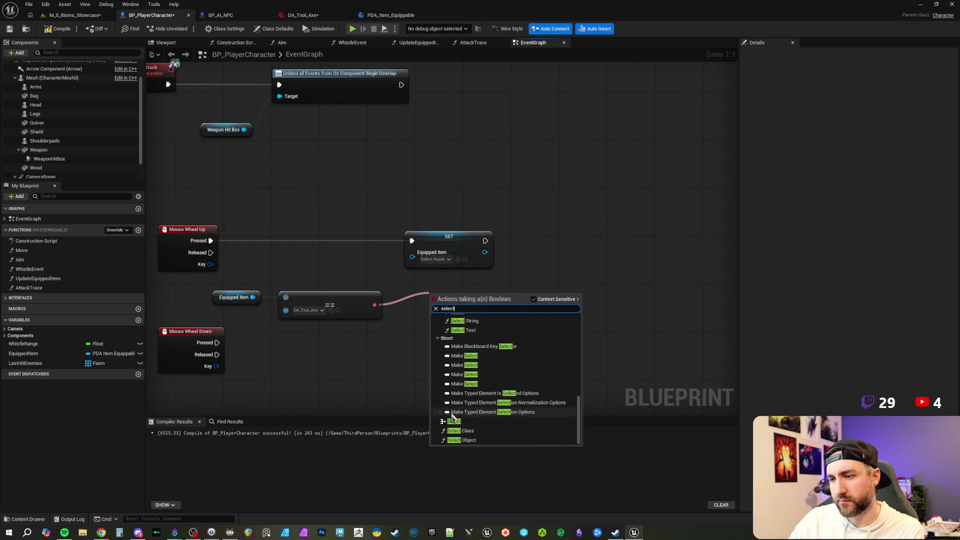
pyautogui.click(454, 421)
pyautogui.moveTo(494, 306)
pyautogui.mouseDown()
pyautogui.moveTo(496, 314)
pyautogui.moveTo(412, 256)
pyautogui.moveTo(603, 237)
pyautogui.moveTo(623, 249)
pyautogui.mouseUp()
# Rearrange the SET, Select, getter and Equal nodes so they sit side by side.
pyautogui.click(593, 212)
pyautogui.moveTo(495, 294); pyautogui.dragTo(501, 264)
pyautogui.click(407, 282)
pyautogui.moveTo(235, 277); pyautogui.dragTo(368, 325)
pyautogui.click(429, 300)
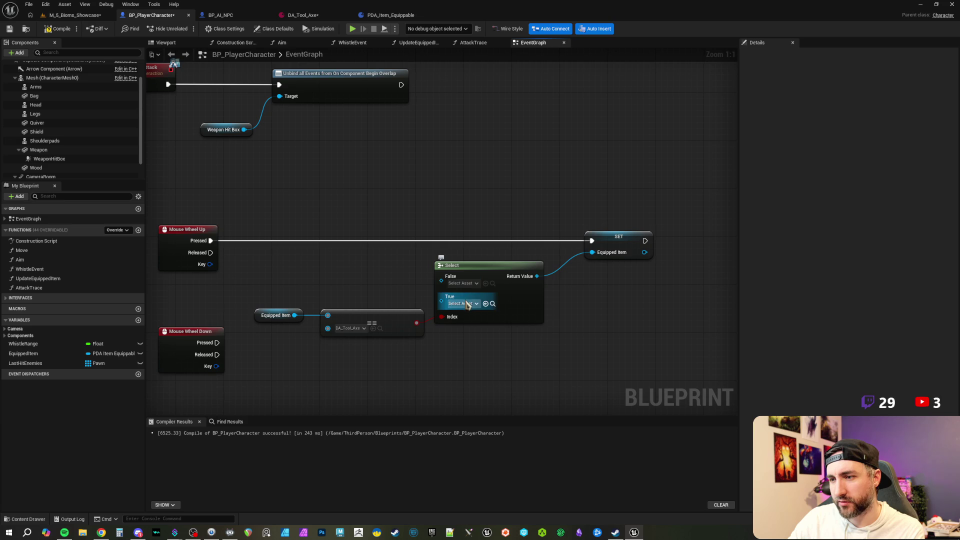
# Set the Select node's True option to DA_Weapon_Sword and False to DA_Tool_Axe.
pyautogui.click(468, 303)
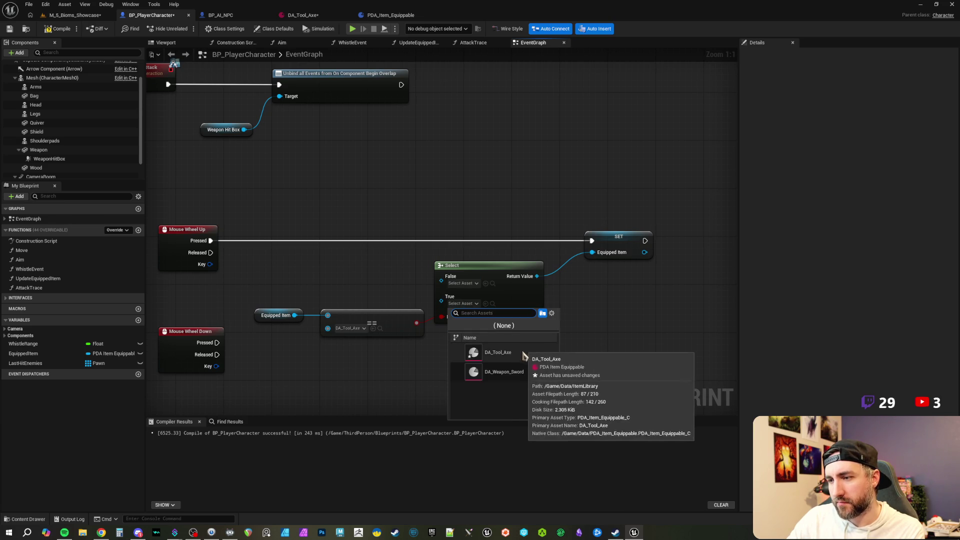
pyautogui.click(504, 372)
pyautogui.moveTo(441, 281)
pyautogui.mouseDown()
pyautogui.moveTo(458, 284)
pyautogui.moveTo(398, 286)
pyautogui.moveTo(441, 281)
pyautogui.mouseUp()
pyautogui.click(463, 283)
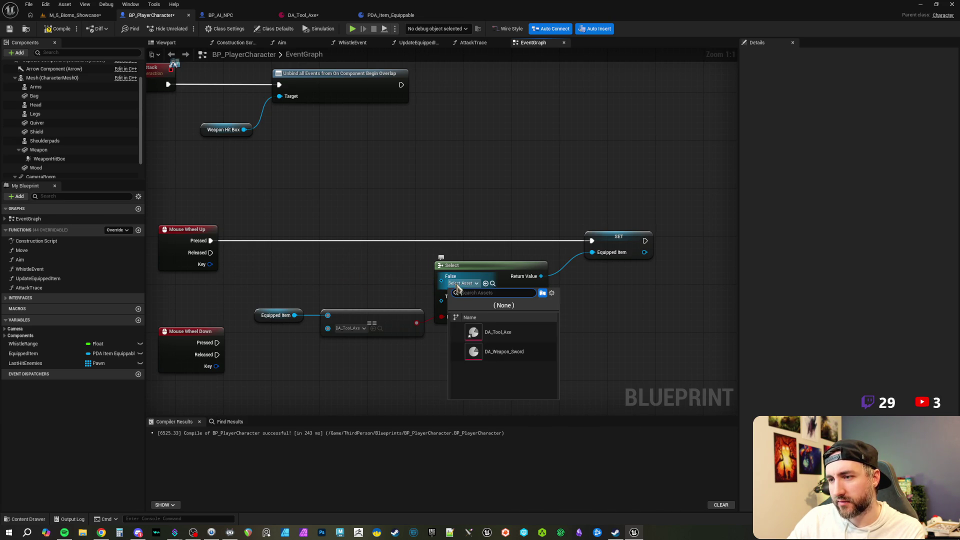
pyautogui.click(498, 334)
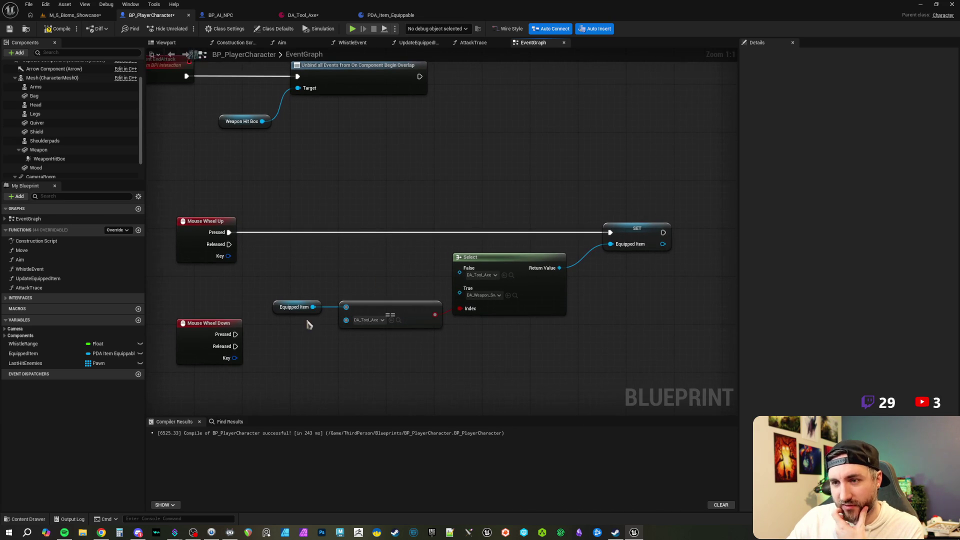
pyautogui.moveTo(204, 330)
pyautogui.mouseDown()
pyautogui.moveTo(204, 294)
pyautogui.moveTo(610, 232)
pyautogui.mouseUp()
pyautogui.click(260, 280)
pyautogui.doubleClick(411, 235)
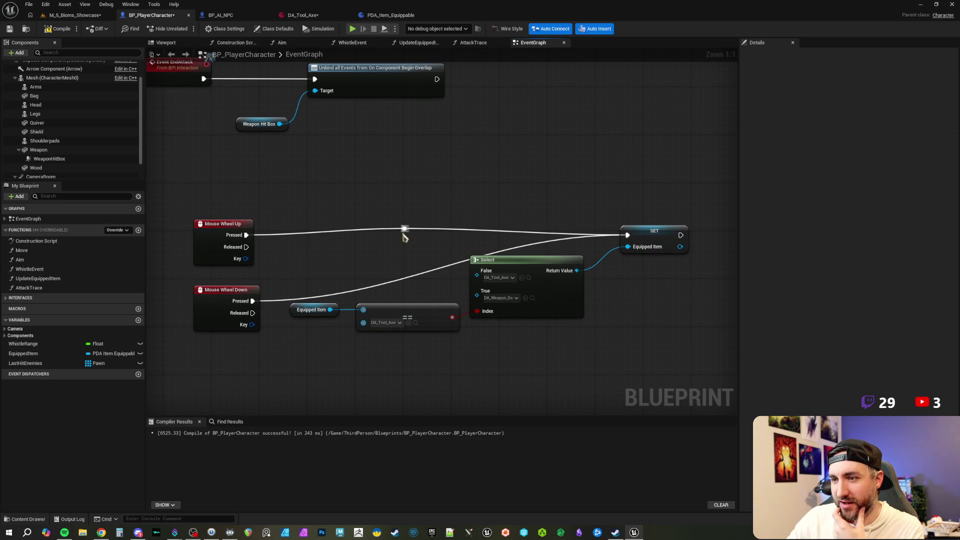
pyautogui.moveTo(402, 233)
pyautogui.mouseDown()
pyautogui.moveTo(352, 241)
pyautogui.moveTo(253, 301)
pyautogui.mouseUp()
pyautogui.click(304, 283)
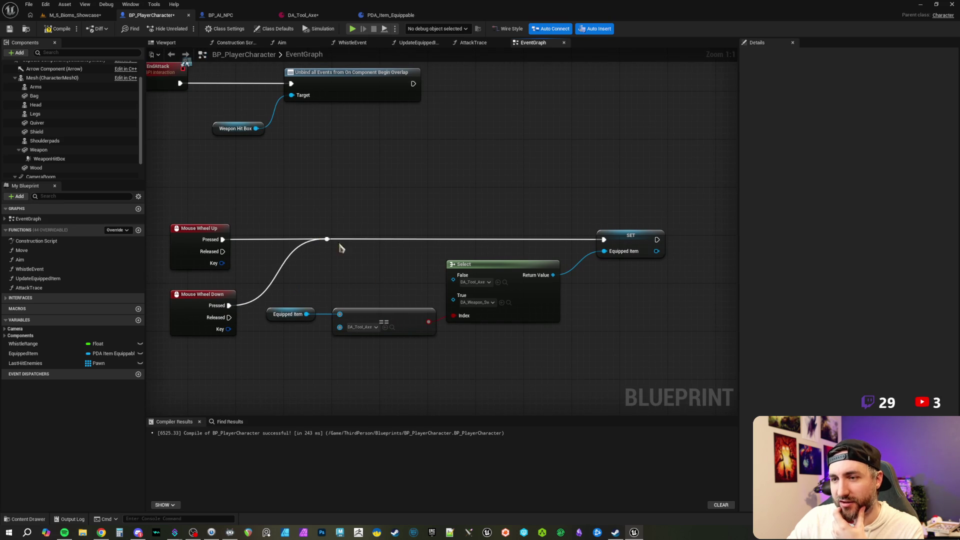
pyautogui.moveTo(215, 202); pyautogui.dragTo(635, 250)
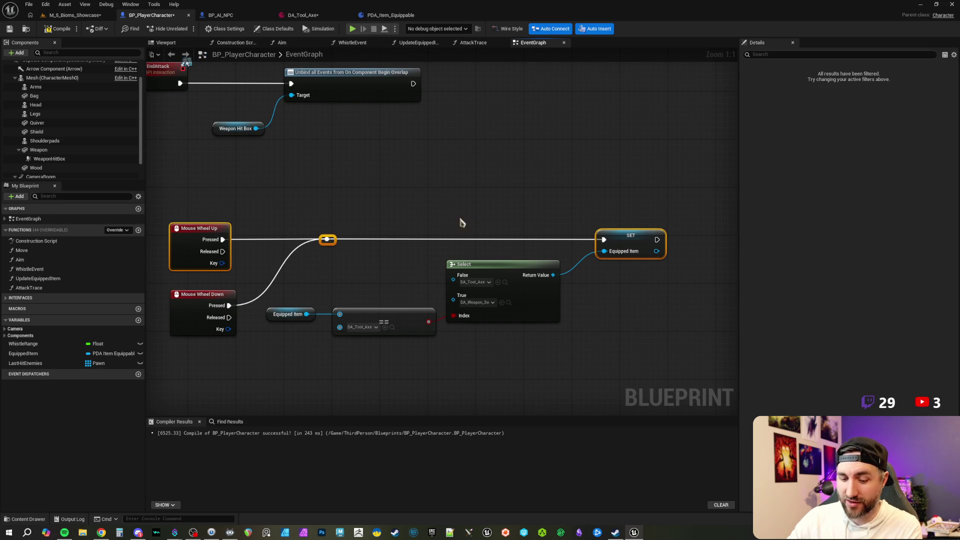
pyautogui.moveTo(390, 212)
pyautogui.mouseDown()
pyautogui.moveTo(382, 208)
pyautogui.moveTo(413, 210)
pyautogui.mouseUp()
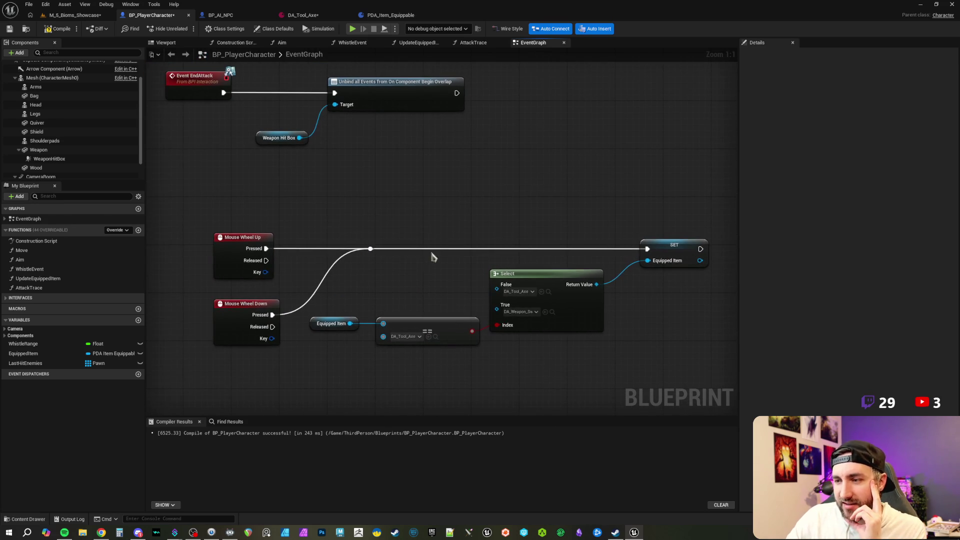
pyautogui.moveTo(371, 312); pyautogui.dragTo(306, 340)
pyautogui.moveTo(440, 328); pyautogui.dragTo(440, 334)
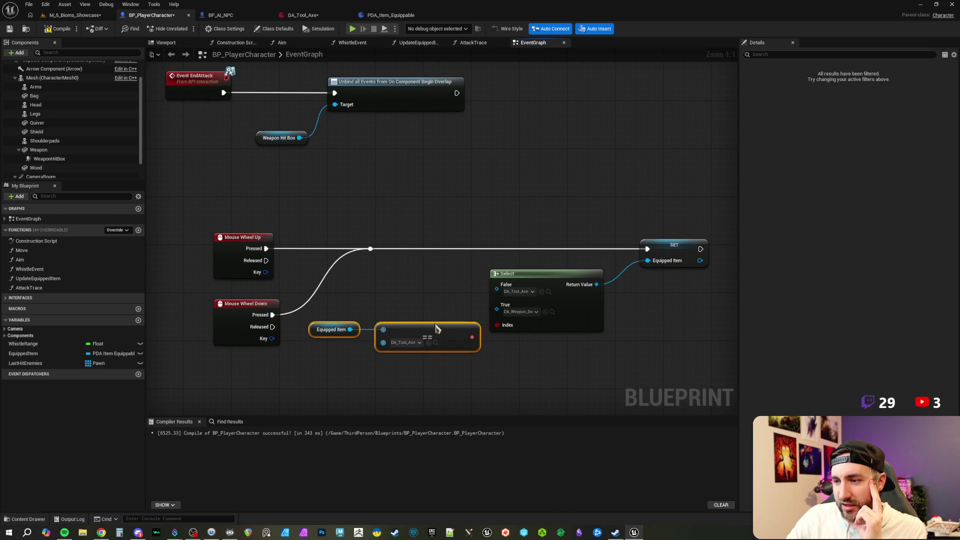
pyautogui.click(441, 298)
pyautogui.moveTo(441, 298); pyautogui.dragTo(412, 303)
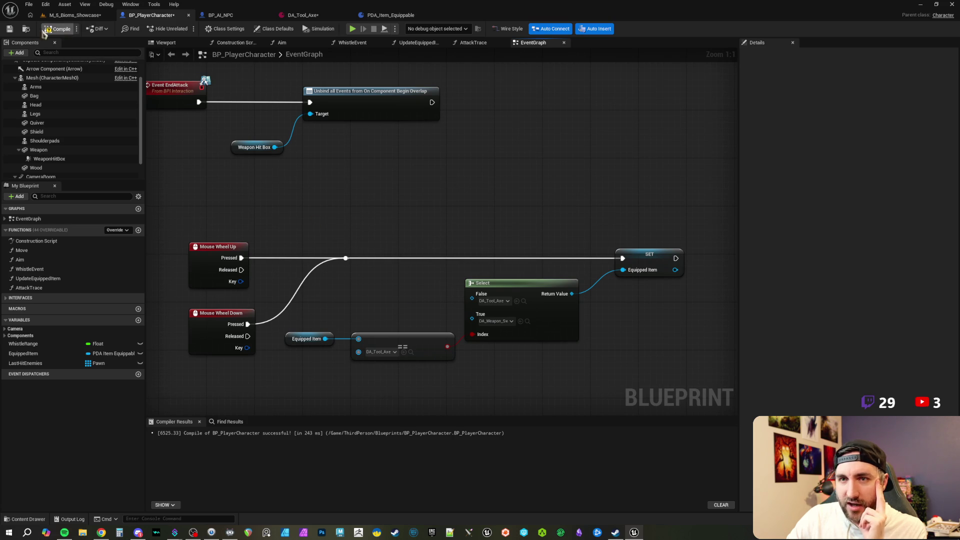
pyautogui.moveTo(399, 184); pyautogui.dragTo(412, 195)
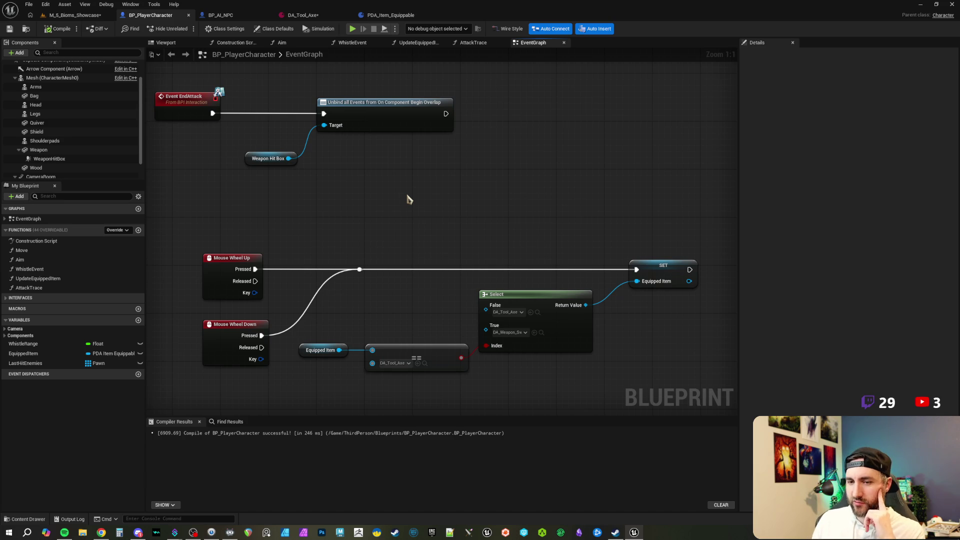
pyautogui.moveTo(437, 220); pyautogui.dragTo(432, 209)
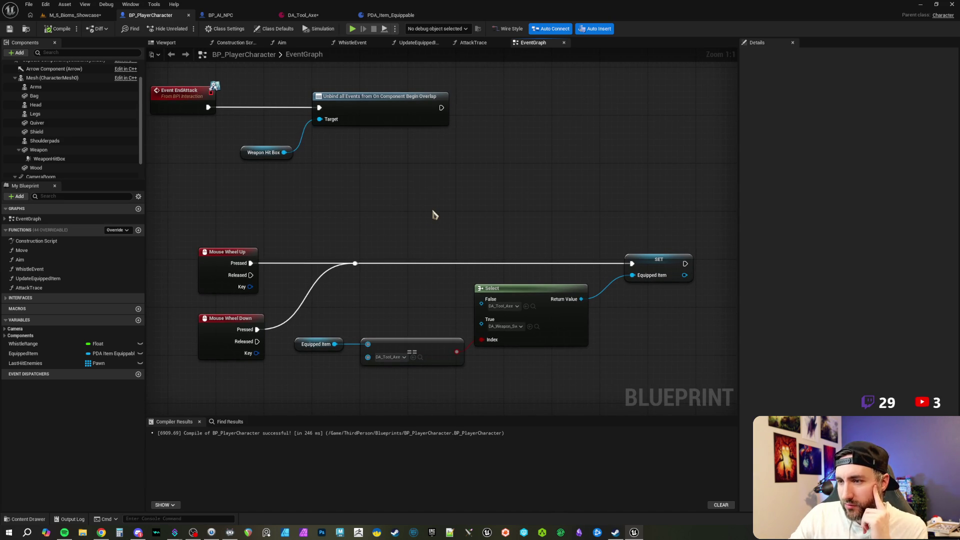
pyautogui.moveTo(433, 214)
pyautogui.mouseDown()
pyautogui.moveTo(425, 200)
pyautogui.moveTo(448, 230)
pyautogui.moveTo(448, 209)
pyautogui.mouseUp()
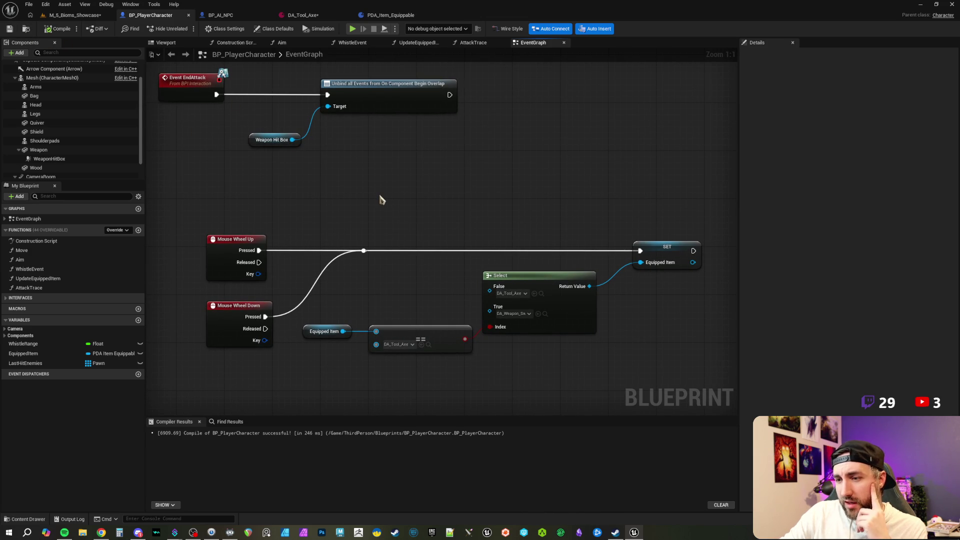
pyautogui.moveTo(380, 200); pyautogui.dragTo(378, 194)
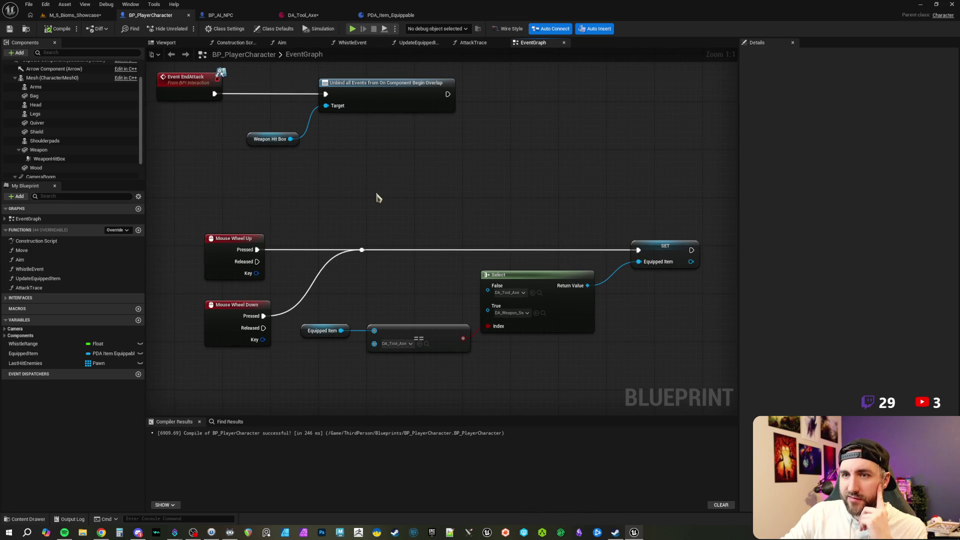
pyautogui.click(96, 19)
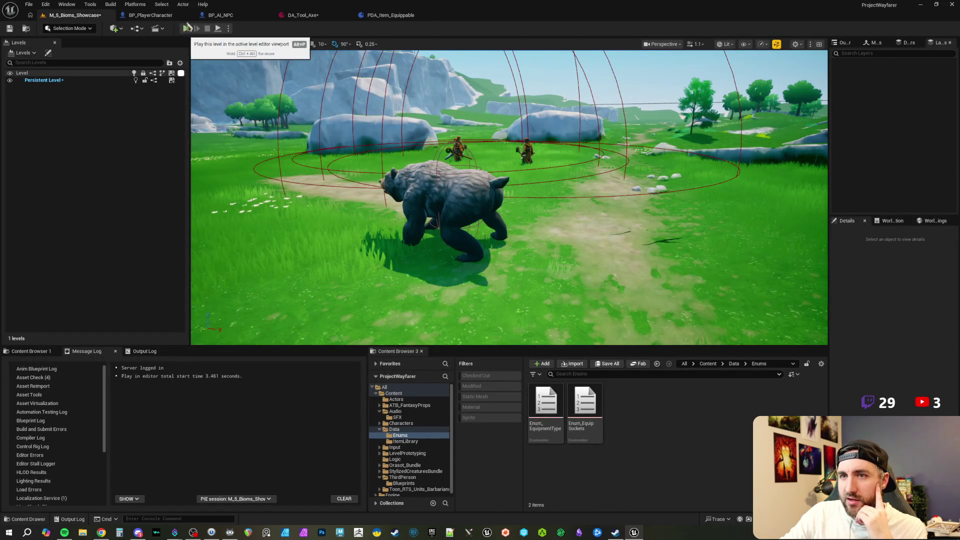
pyautogui.click(150, 15)
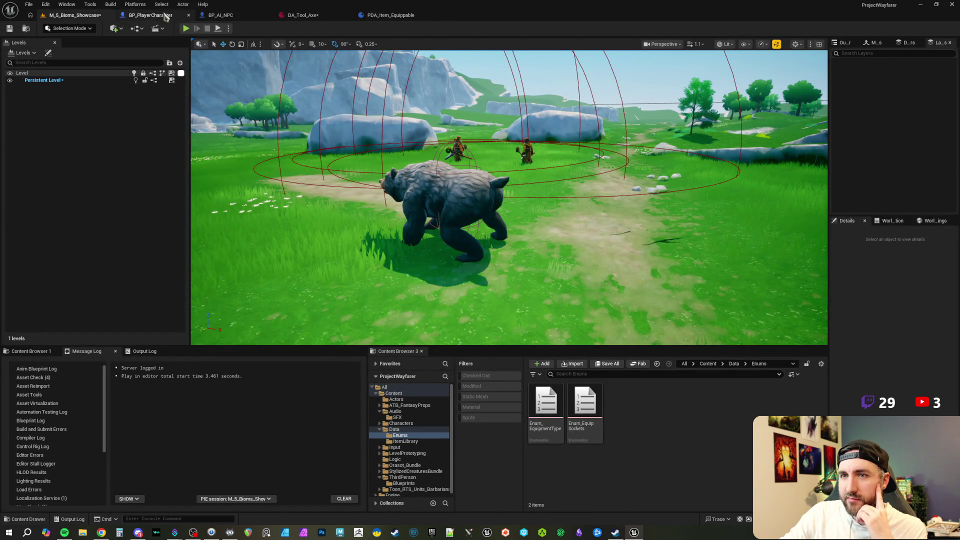
pyautogui.moveTo(418, 75)
pyautogui.mouseDown()
pyautogui.moveTo(418, 188)
pyautogui.moveTo(392, 253)
pyautogui.moveTo(392, 107)
pyautogui.moveTo(400, 383)
pyautogui.moveTo(376, 305)
pyautogui.moveTo(366, 156)
pyautogui.moveTo(452, 216)
pyautogui.moveTo(405, 128)
pyautogui.moveTo(304, 184)
pyautogui.moveTo(246, 189)
pyautogui.mouseUp()
pyautogui.scroll(-4, 343, 182)
pyautogui.moveTo(343, 182)
pyautogui.mouseDown()
pyautogui.moveTo(358, 283)
pyautogui.moveTo(360, 252)
pyautogui.moveTo(389, 265)
pyautogui.moveTo(399, 180)
pyautogui.mouseUp()
# Zoom in on the equip-toggle nodes and make room to the right of the SET node.
pyautogui.scroll(3, 399, 180)
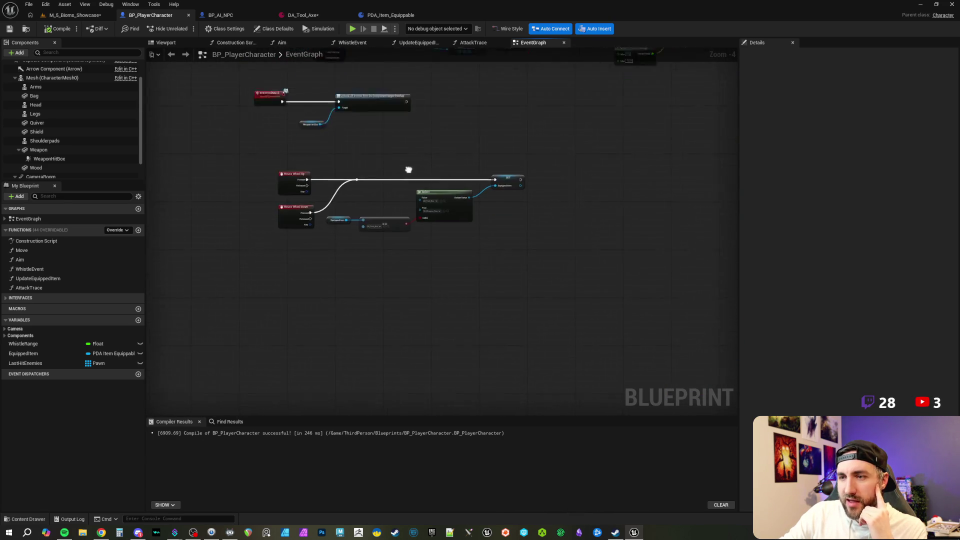
pyautogui.scroll(1, 542, 307)
pyautogui.moveTo(647, 326)
pyautogui.mouseDown()
pyautogui.moveTo(253, 144)
pyautogui.moveTo(353, 160)
pyautogui.mouseUp()
pyautogui.click(254, 144)
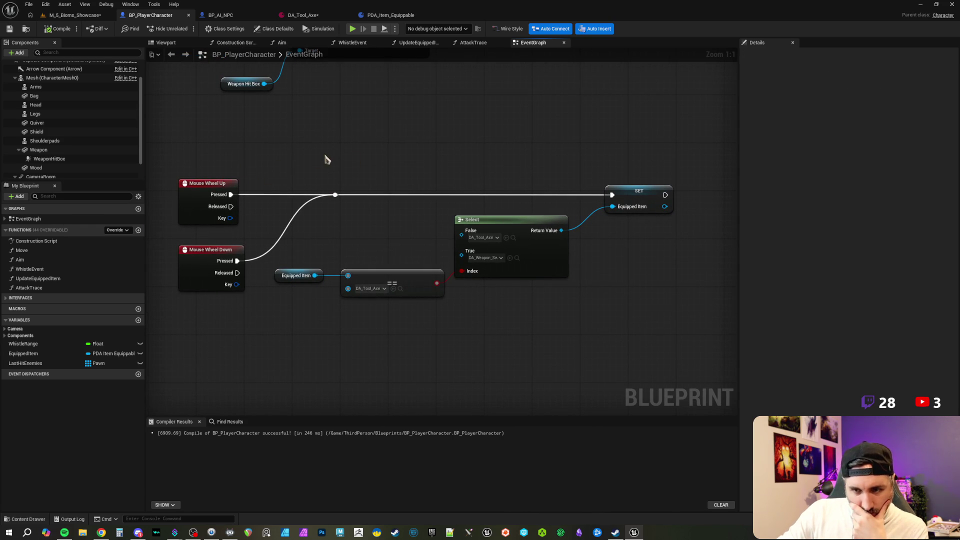
pyautogui.moveTo(390, 137); pyautogui.dragTo(476, 215)
pyautogui.moveTo(553, 145); pyautogui.dragTo(632, 206)
pyautogui.moveTo(650, 146)
pyautogui.mouseDown()
pyautogui.moveTo(531, 144)
pyautogui.moveTo(413, 188)
pyautogui.mouseUp()
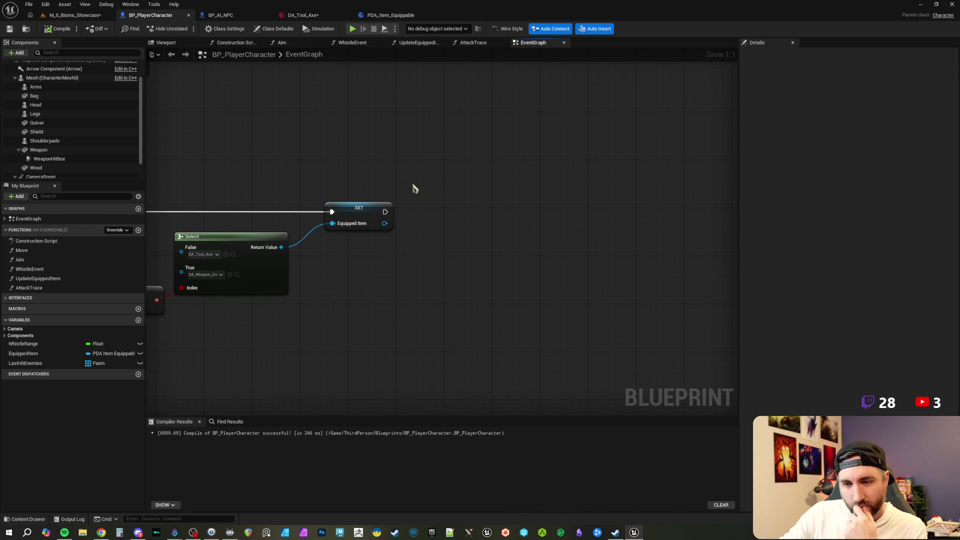
# Add a Weapon getter with a Set Static Mesh node that runs right after SET Equipped Item.
pyautogui.moveTo(38, 149); pyautogui.dragTo(471, 203)
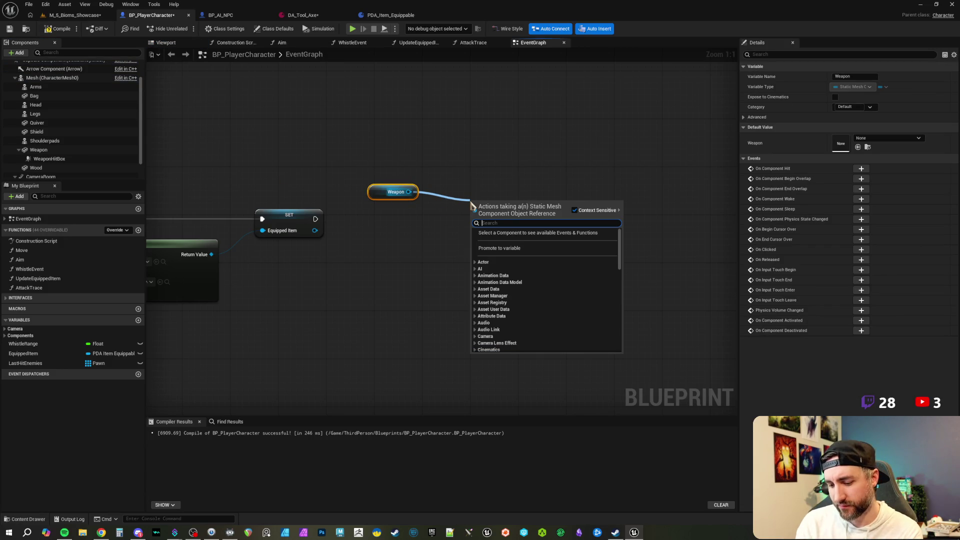
pyautogui.write('set static m')
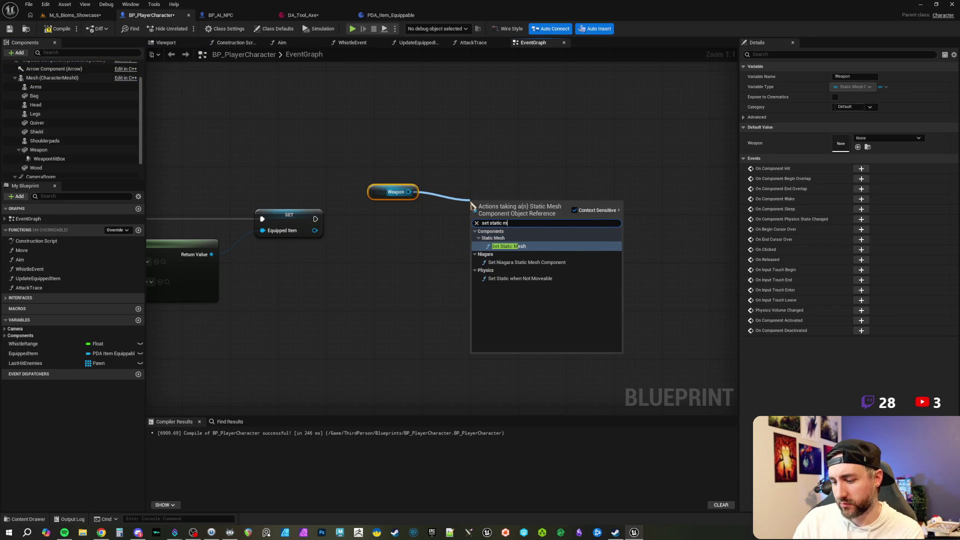
pyautogui.press('Return')
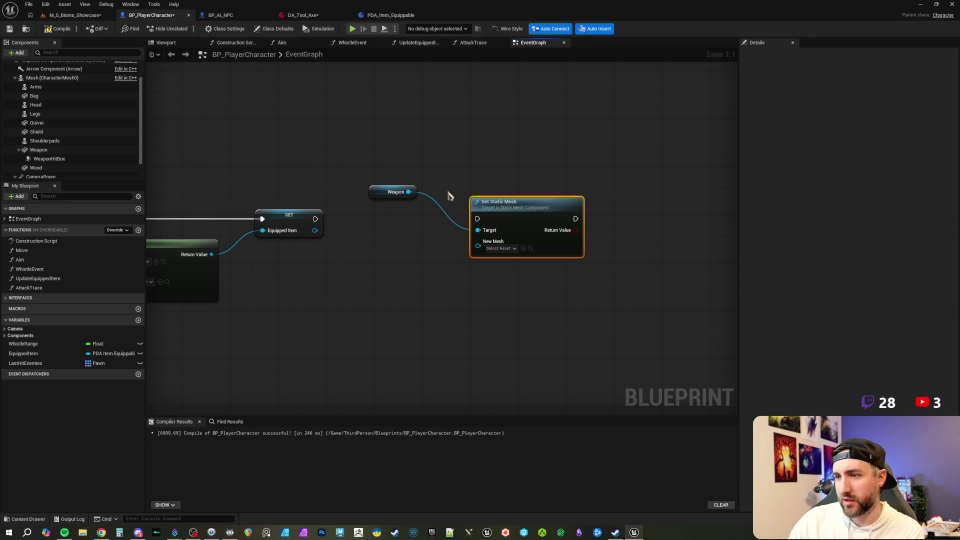
pyautogui.moveTo(314, 218); pyautogui.dragTo(478, 219)
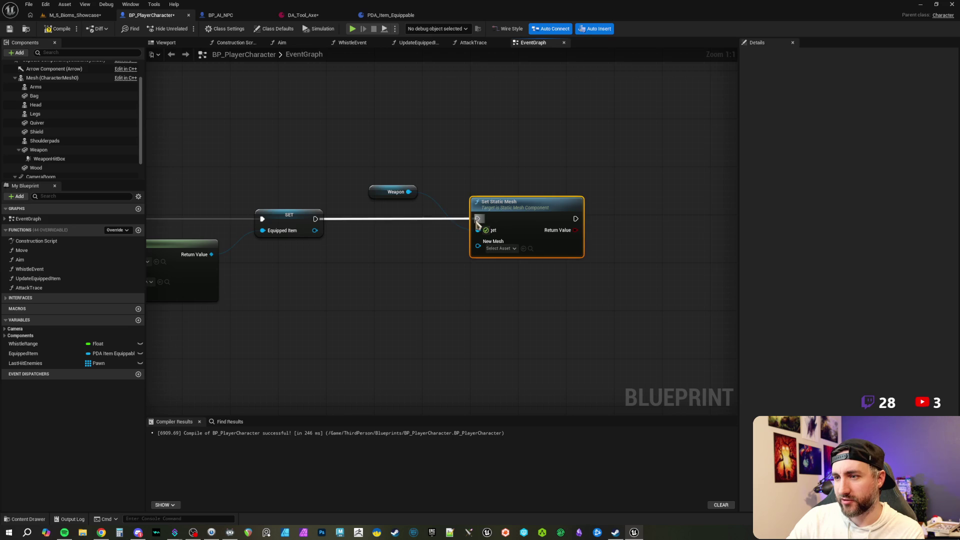
pyautogui.moveTo(395, 192); pyautogui.dragTo(424, 233)
pyautogui.keyDown('ctrl'); pyautogui.click(498, 245); pyautogui.keyUp('ctrl')
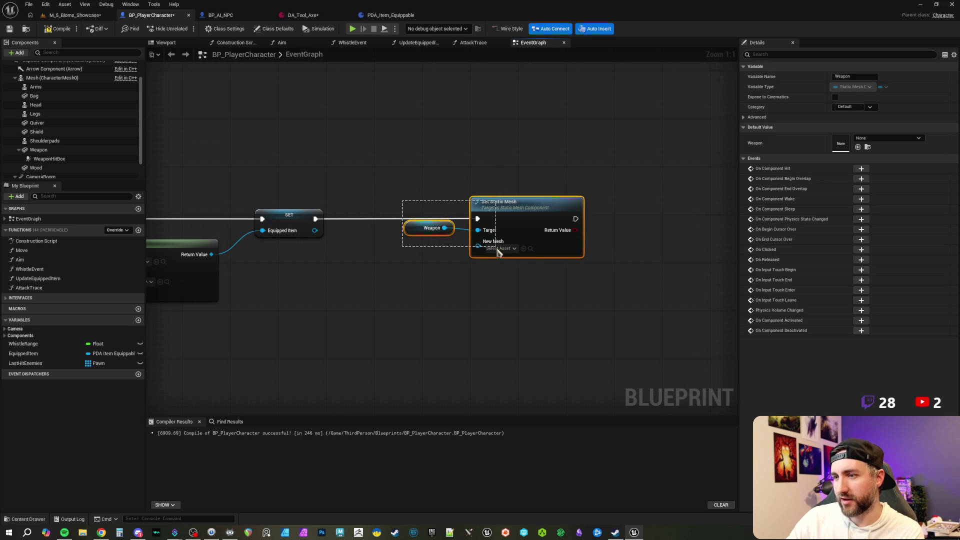
pyautogui.click(459, 198)
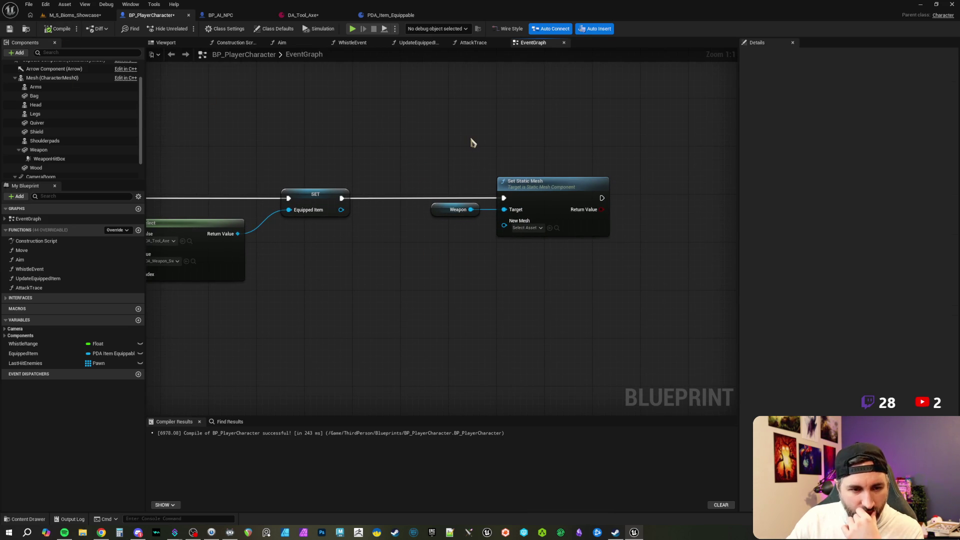
pyautogui.click(518, 225)
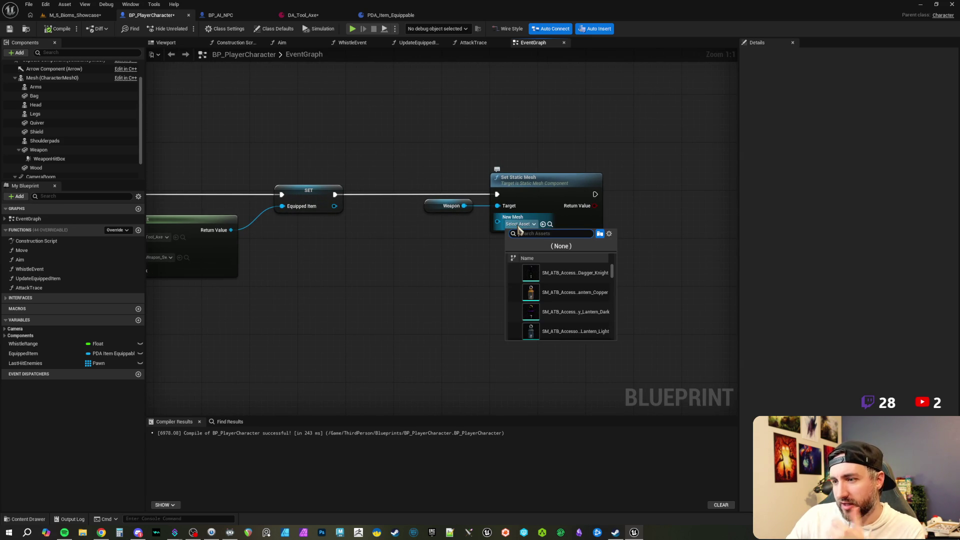
pyautogui.click(338, 222)
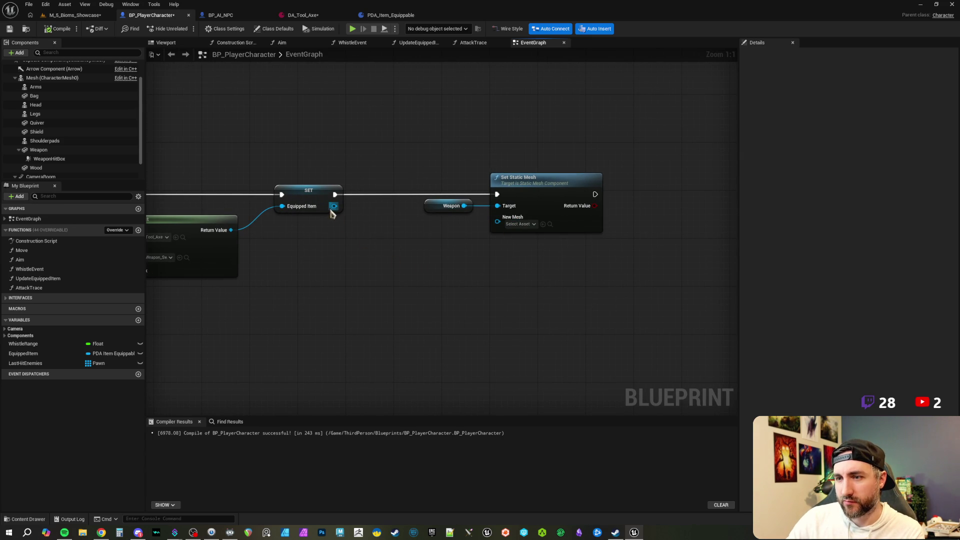
# From Equipped Item, add Get World Mesh and feed it into an Async Load Asset node.
pyautogui.moveTo(334, 206); pyautogui.dragTo(390, 248)
pyautogui.write('get mesh')
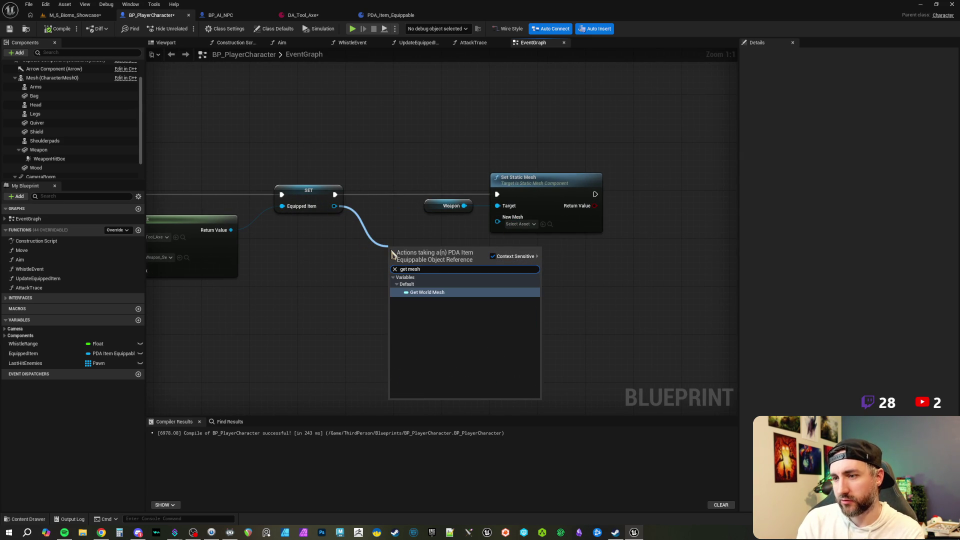
pyautogui.click(420, 292)
pyautogui.moveTo(441, 251); pyautogui.dragTo(380, 198)
pyautogui.moveTo(464, 192); pyautogui.dragTo(677, 192)
pyautogui.click(529, 222)
pyautogui.moveTo(377, 248); pyautogui.dragTo(427, 181)
pyautogui.write('async load')
pyautogui.press('Return')
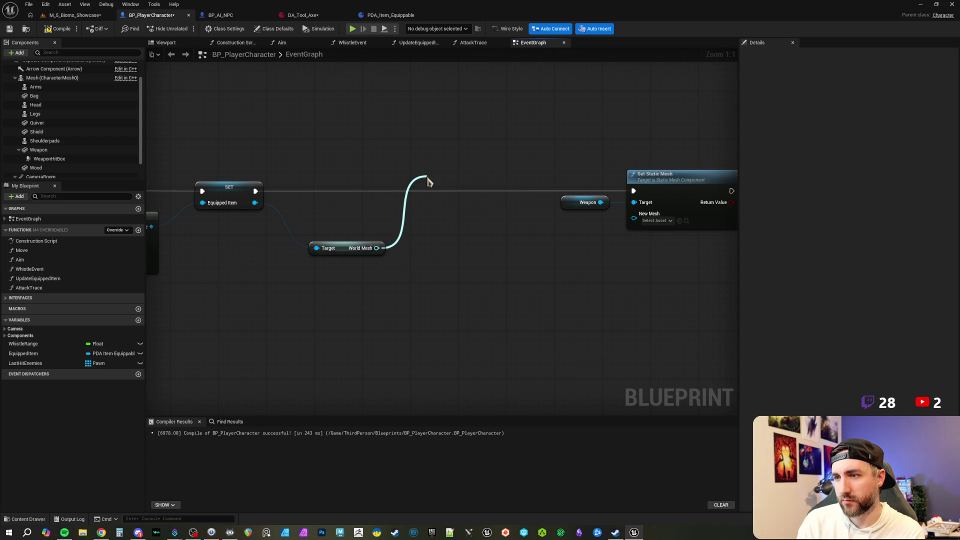
pyautogui.rightClick(446, 186)
pyautogui.moveTo(430, 190); pyautogui.dragTo(444, 190)
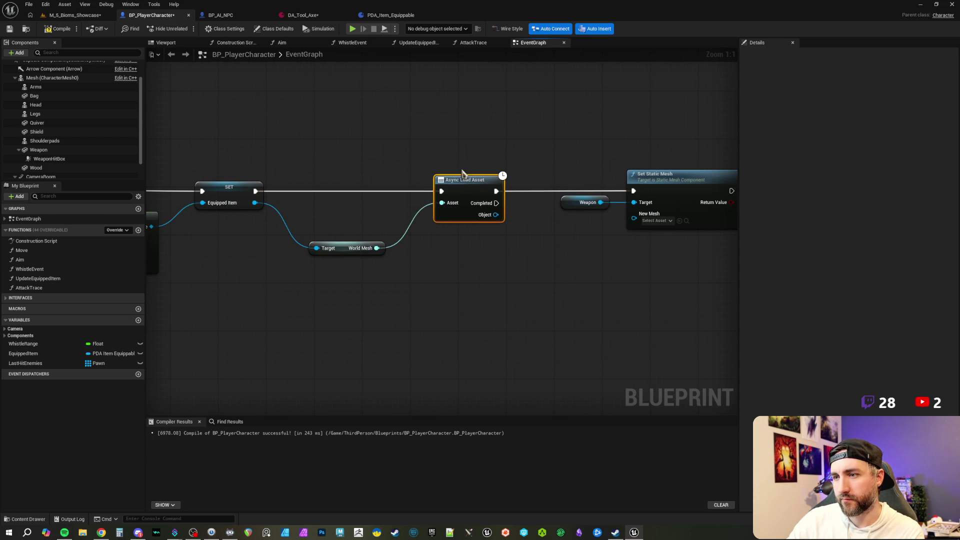
# Wire World Mesh into Set Static Mesh's New Mesh and trigger it on Async Load's Completed.
pyautogui.moveTo(269, 258)
pyautogui.mouseDown()
pyautogui.moveTo(490, 243)
pyautogui.moveTo(526, 228)
pyautogui.mouseUp()
pyautogui.moveTo(406, 228); pyautogui.dragTo(391, 258)
pyautogui.moveTo(450, 302); pyautogui.dragTo(225, 244)
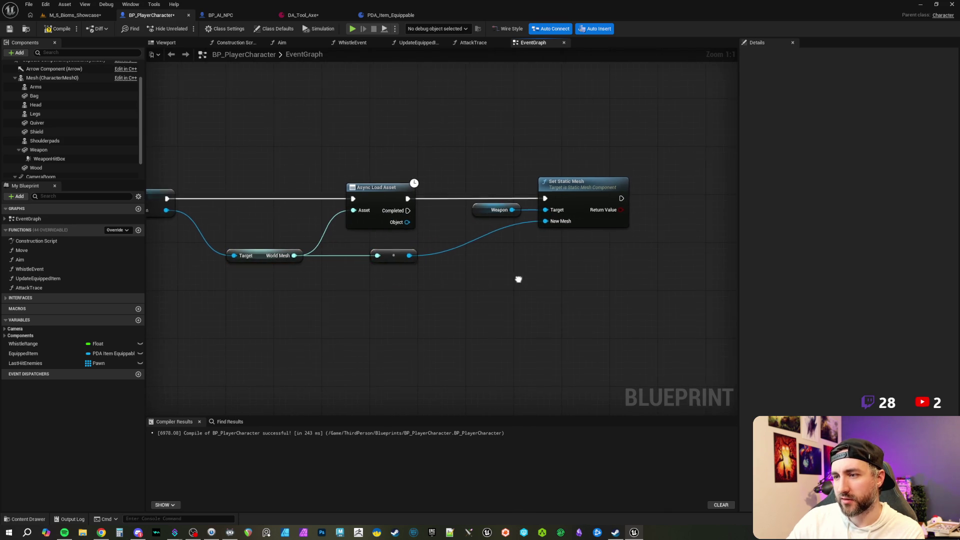
pyautogui.moveTo(469, 156); pyautogui.dragTo(570, 199)
pyautogui.click(427, 155)
pyautogui.moveTo(406, 155); pyautogui.dragTo(433, 155)
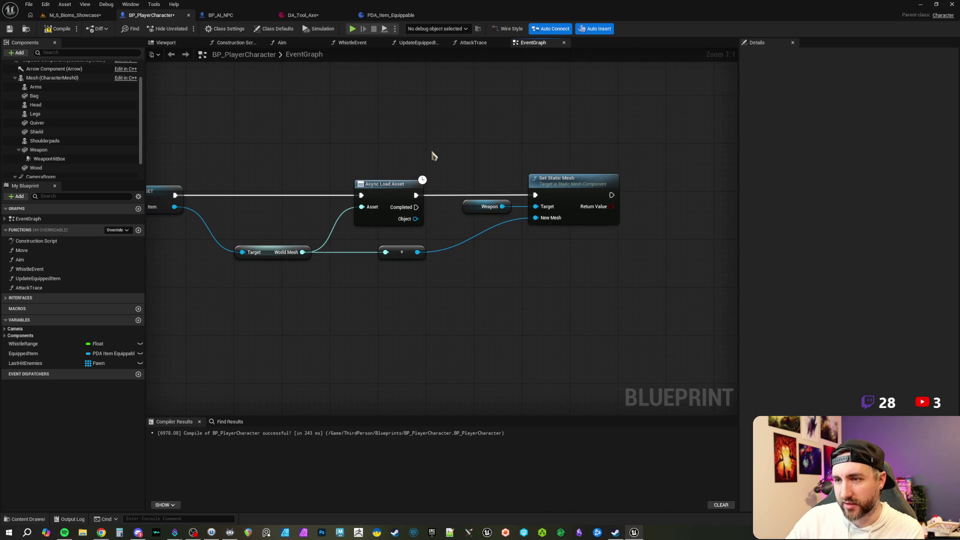
pyautogui.moveTo(416, 195); pyautogui.dragTo(416, 207)
pyautogui.moveTo(233, 145); pyautogui.dragTo(293, 144)
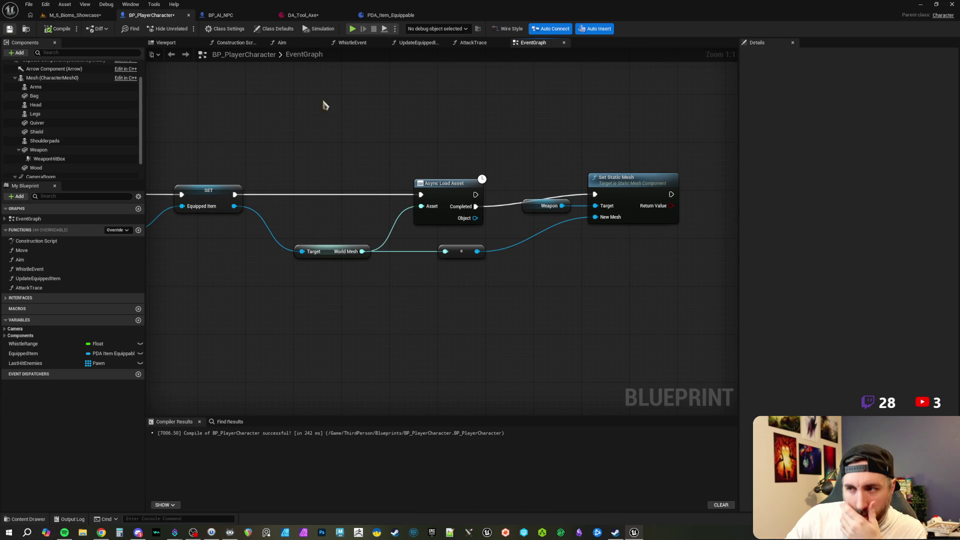
pyautogui.moveTo(535, 147); pyautogui.dragTo(502, 139)
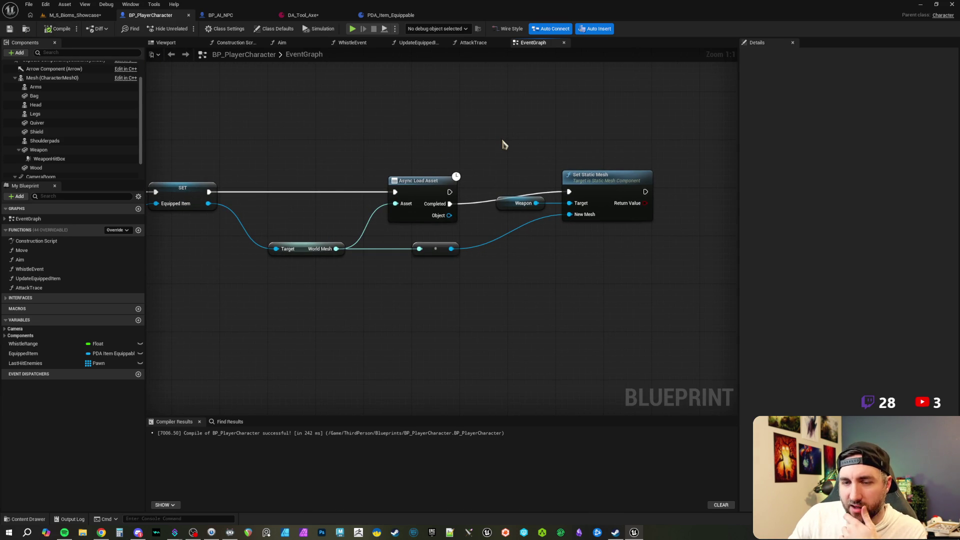
pyautogui.scroll(-1, 544, 156)
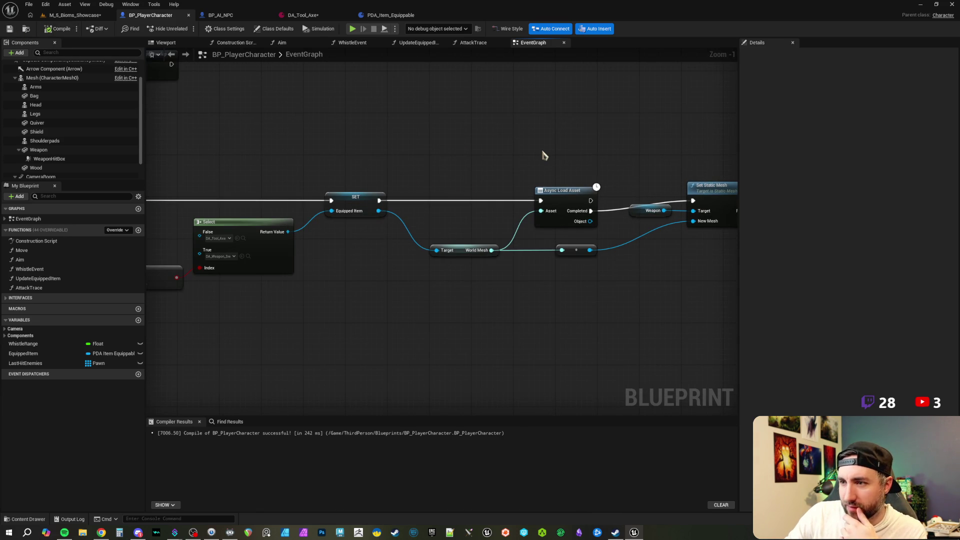
pyautogui.moveTo(307, 150); pyautogui.dragTo(355, 185)
pyautogui.scroll(-1, 355, 185)
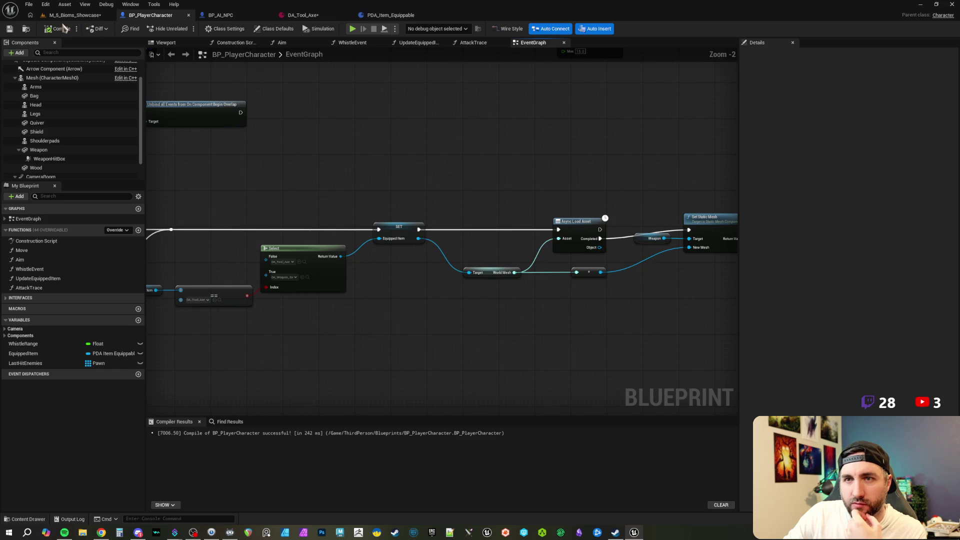
pyautogui.click(73, 15)
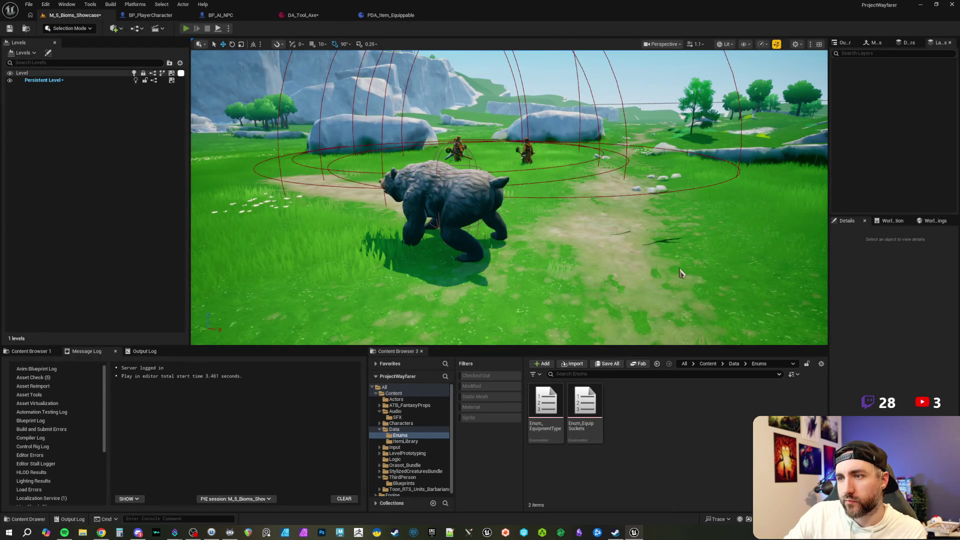
pyautogui.hotkey('alt', 'p')
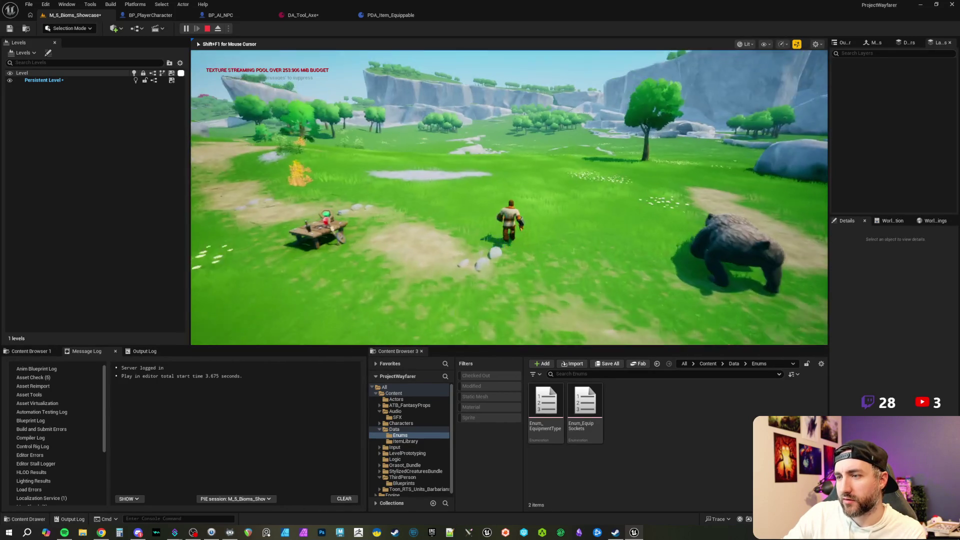
pyautogui.press('w')
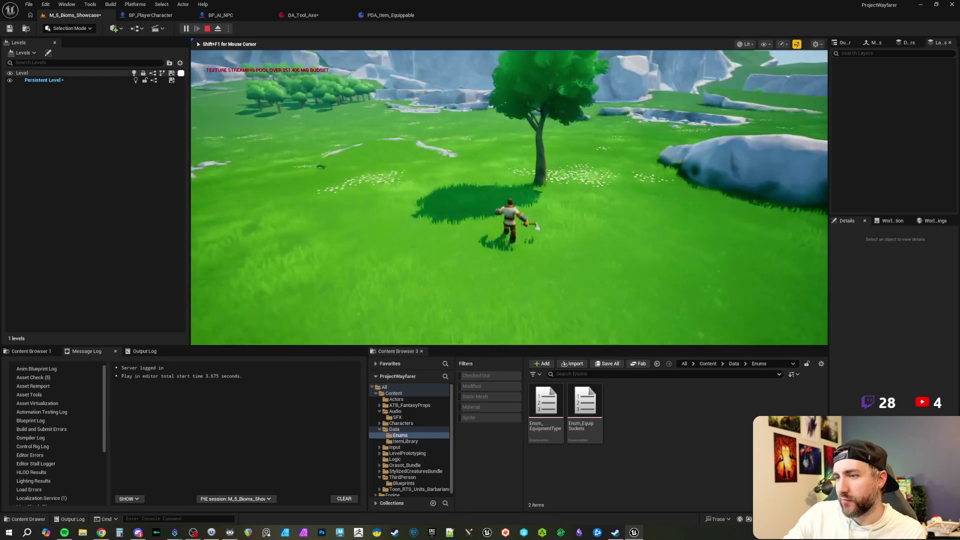
pyautogui.press('e')
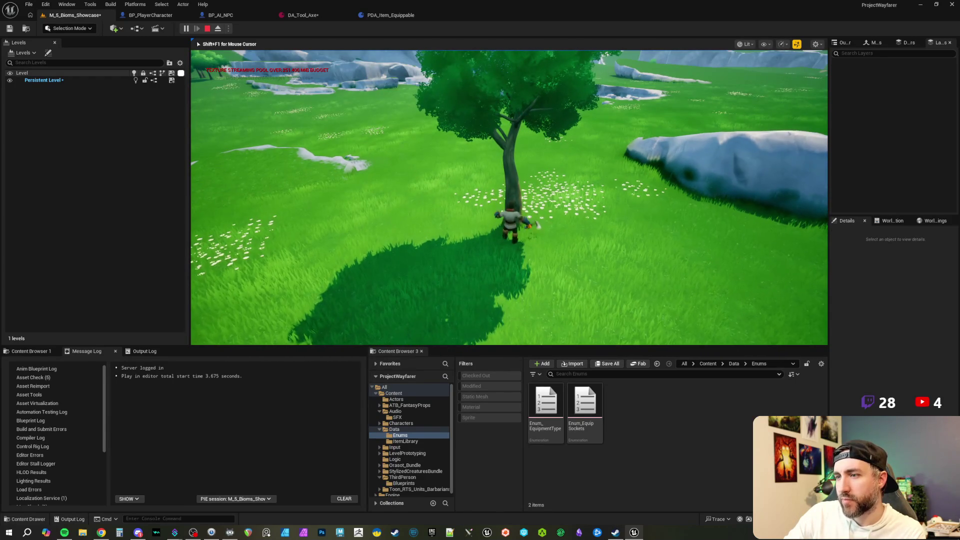
pyautogui.press('Escape')
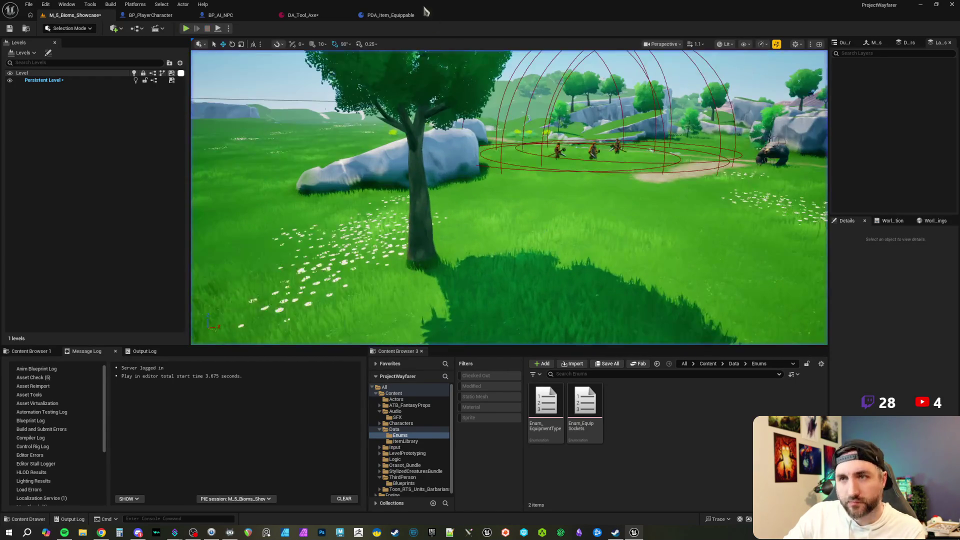
pyautogui.click(161, 17)
# Pan through the EventGraph from the attack cooldown nodes to the StartAttack and AttackTraceHit logic.
pyautogui.scroll(-3, 491, 168)
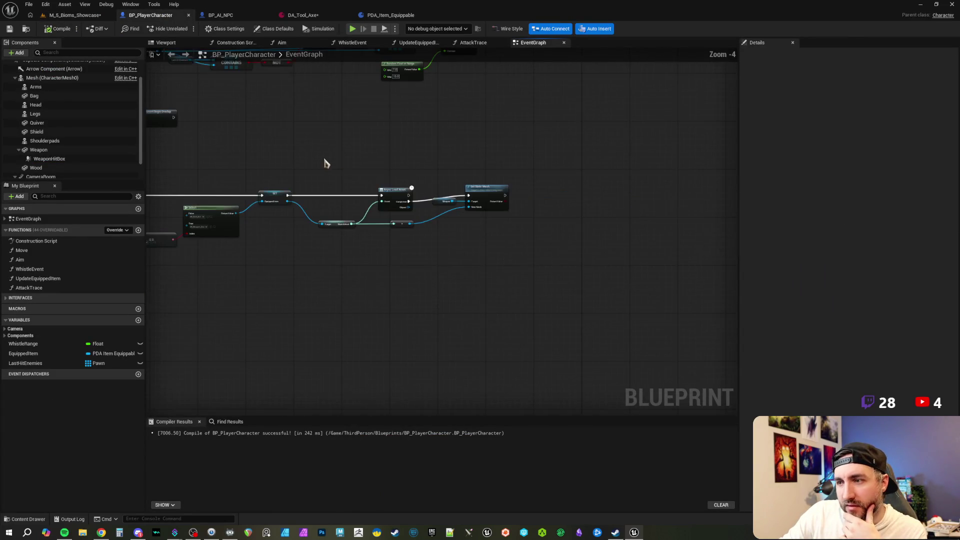
pyautogui.moveTo(591, 170); pyautogui.dragTo(525, 212)
pyautogui.scroll(5, 510, 214)
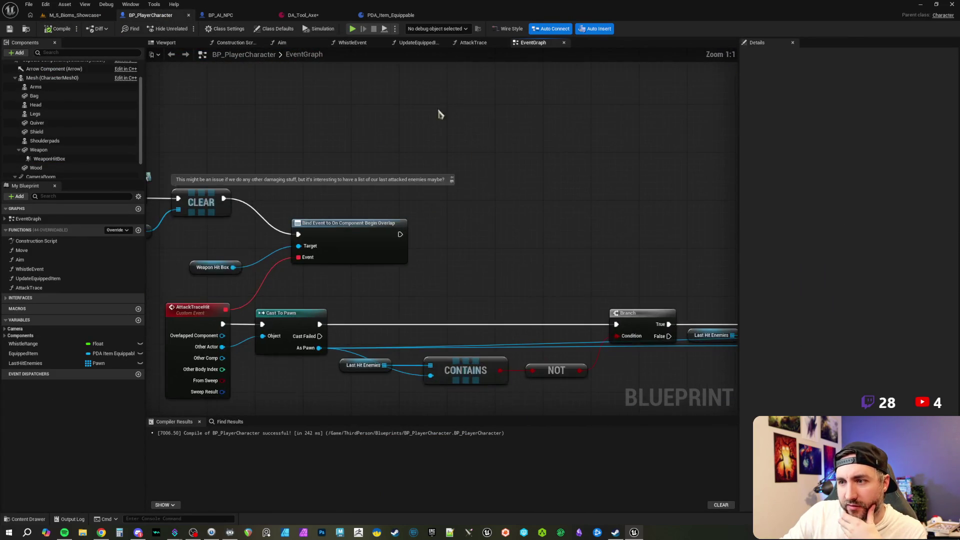
pyautogui.moveTo(512, 277); pyautogui.dragTo(491, 331)
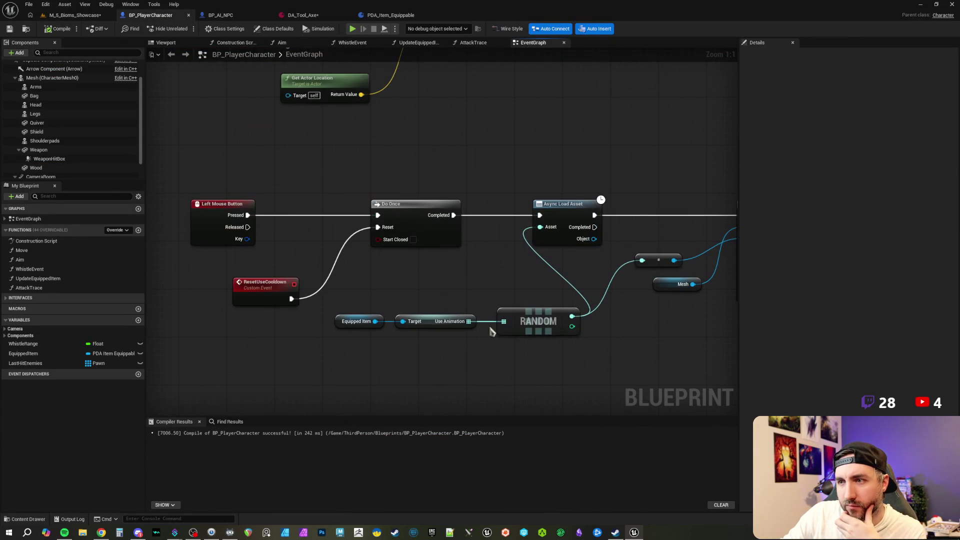
pyautogui.moveTo(452, 146)
pyautogui.mouseDown()
pyautogui.moveTo(602, 145)
pyautogui.moveTo(430, 133)
pyautogui.mouseUp()
pyautogui.moveTo(520, 124)
pyautogui.mouseDown()
pyautogui.moveTo(596, 196)
pyautogui.moveTo(578, 129)
pyautogui.moveTo(553, 129)
pyautogui.moveTo(626, 220)
pyautogui.mouseUp()
pyautogui.click(498, 326)
pyautogui.moveTo(499, 326)
pyautogui.mouseDown()
pyautogui.moveTo(377, 317)
pyautogui.moveTo(506, 321)
pyautogui.moveTo(316, 300)
pyautogui.mouseUp()
pyautogui.moveTo(540, 238)
pyautogui.mouseDown()
pyautogui.moveTo(365, 293)
pyautogui.moveTo(268, 305)
pyautogui.moveTo(538, 161)
pyautogui.moveTo(488, 170)
pyautogui.mouseUp()
pyautogui.scroll(-2, 487, 170)
pyautogui.moveTo(466, 317); pyautogui.dragTo(488, 90)
pyautogui.scroll(1, 392, 139)
pyautogui.moveTo(392, 139); pyautogui.dragTo(303, 120)
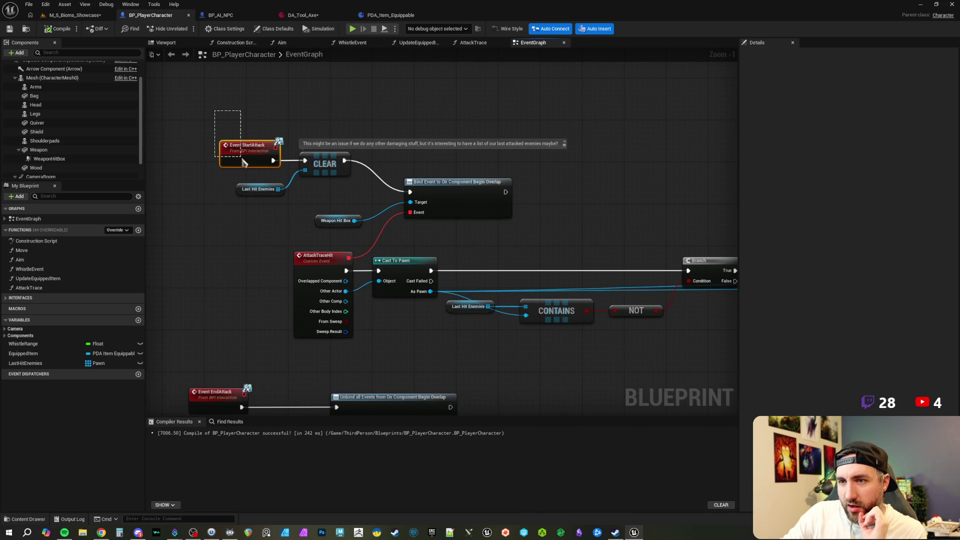
pyautogui.scroll(1, 343, 145)
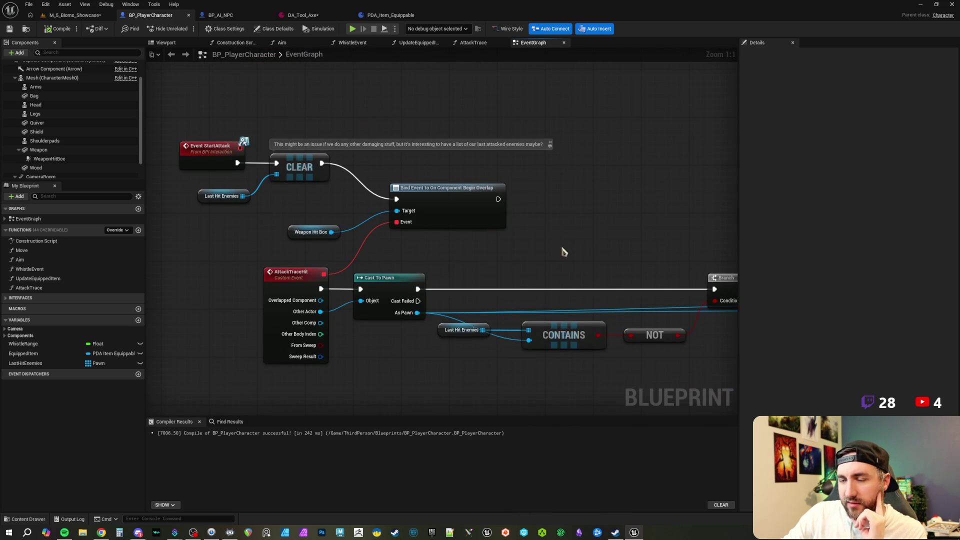
# Select the WeaponHitBox component and view the character with its capsule in the Viewport.
pyautogui.moveTo(330, 190); pyautogui.dragTo(427, 232)
pyautogui.click(305, 220)
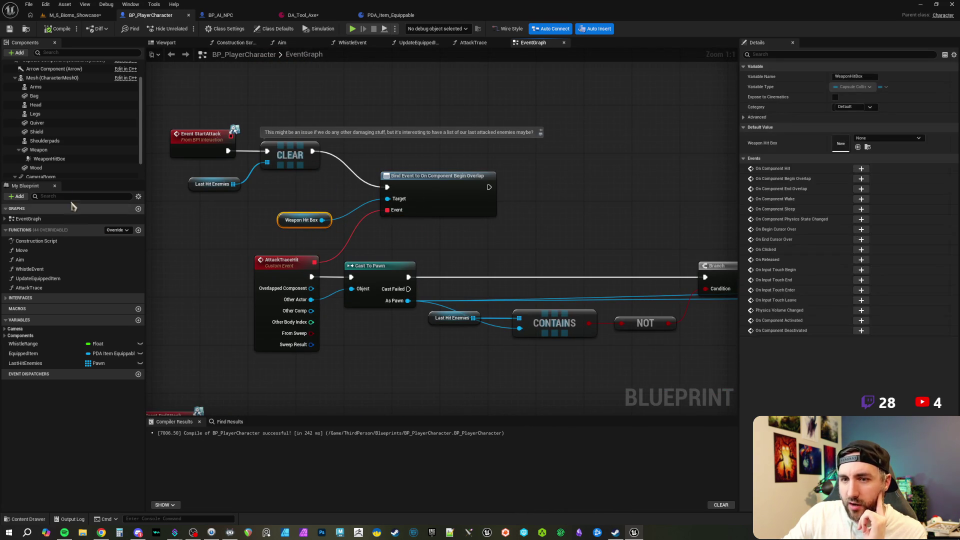
pyautogui.click(49, 159)
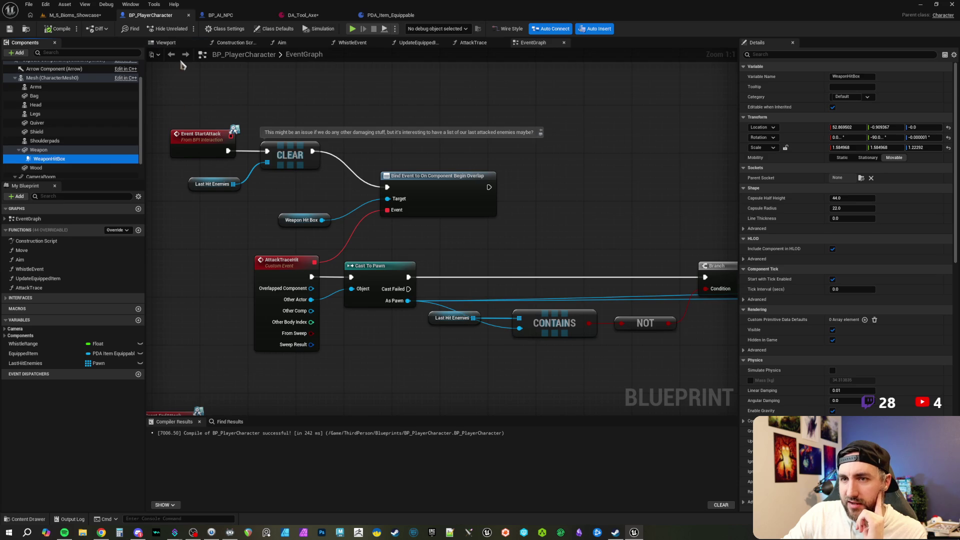
pyautogui.click(165, 43)
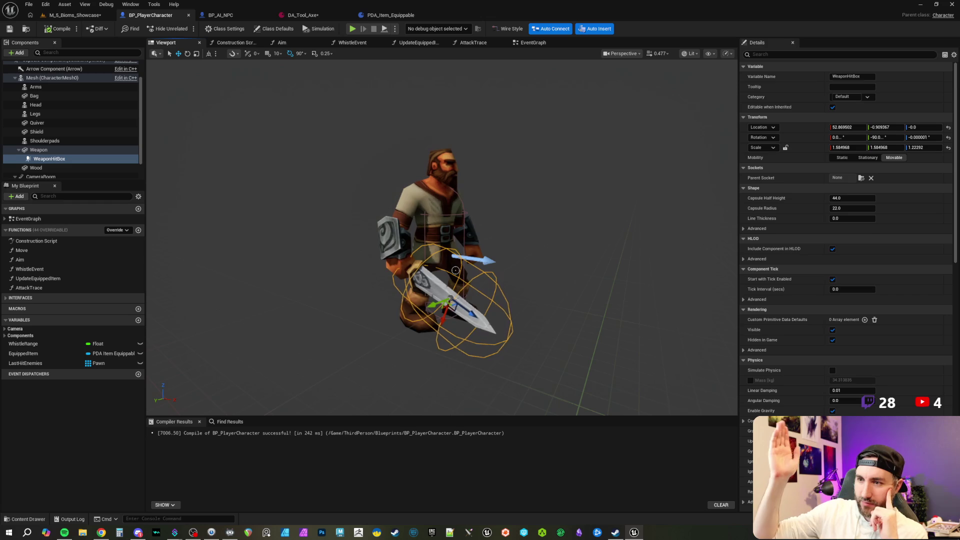
# Return to the EventGraph and bring the Cast To Pawn, Contains and Branch hit-check nodes into view.
pyautogui.click(533, 43)
pyautogui.moveTo(575, 232); pyautogui.dragTo(473, 226)
pyautogui.moveTo(301, 238)
pyautogui.mouseDown()
pyautogui.moveTo(380, 290)
pyautogui.moveTo(626, 331)
pyautogui.mouseUp()
pyautogui.moveTo(455, 226)
pyautogui.mouseDown()
pyautogui.moveTo(425, 302)
pyautogui.moveTo(359, 332)
pyautogui.mouseUp()
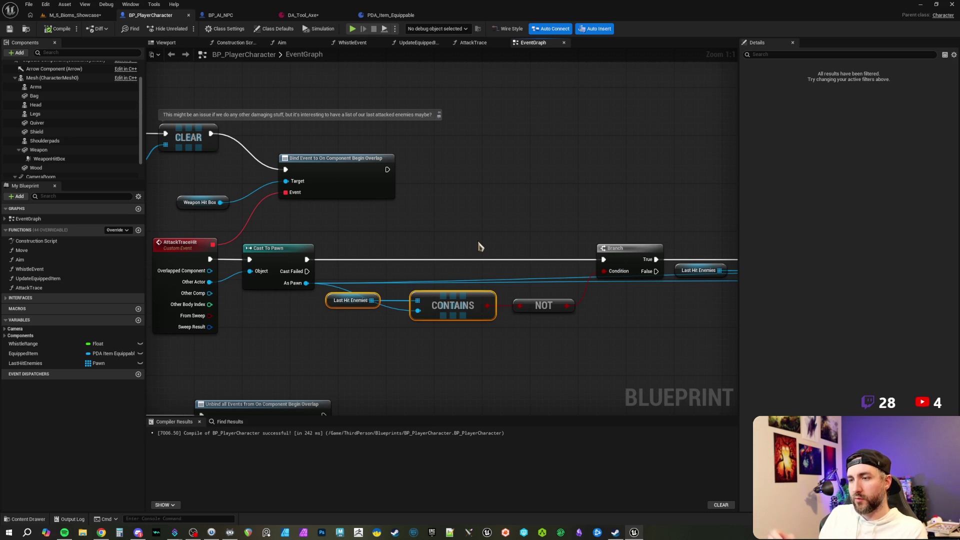
# Pan past ADDUNIQUE to Take Damage and its Random Float in Range (7–15), then open its definition.
pyautogui.click(350, 256)
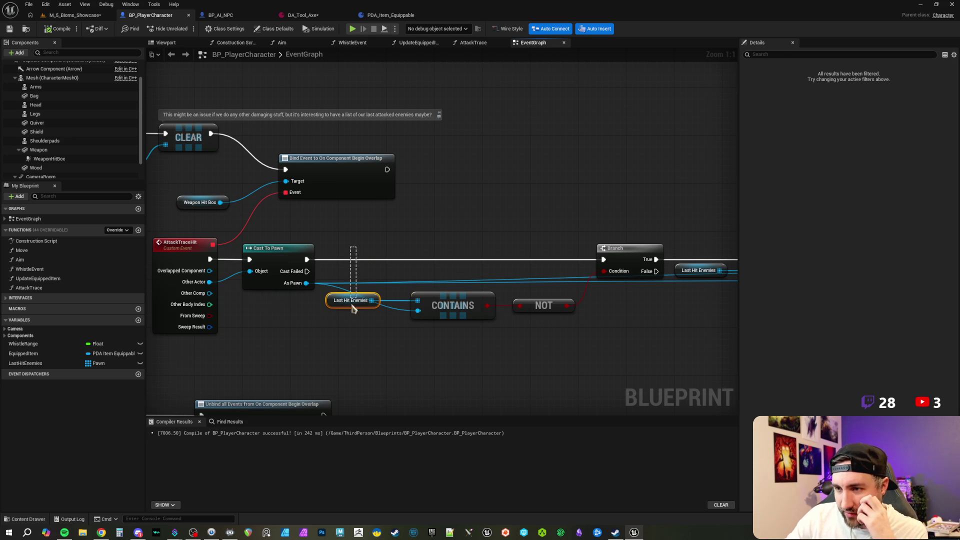
pyautogui.moveTo(525, 231); pyautogui.dragTo(385, 239)
pyautogui.moveTo(279, 278); pyautogui.dragTo(474, 343)
pyautogui.click(524, 328)
pyautogui.moveTo(575, 234); pyautogui.dragTo(433, 225)
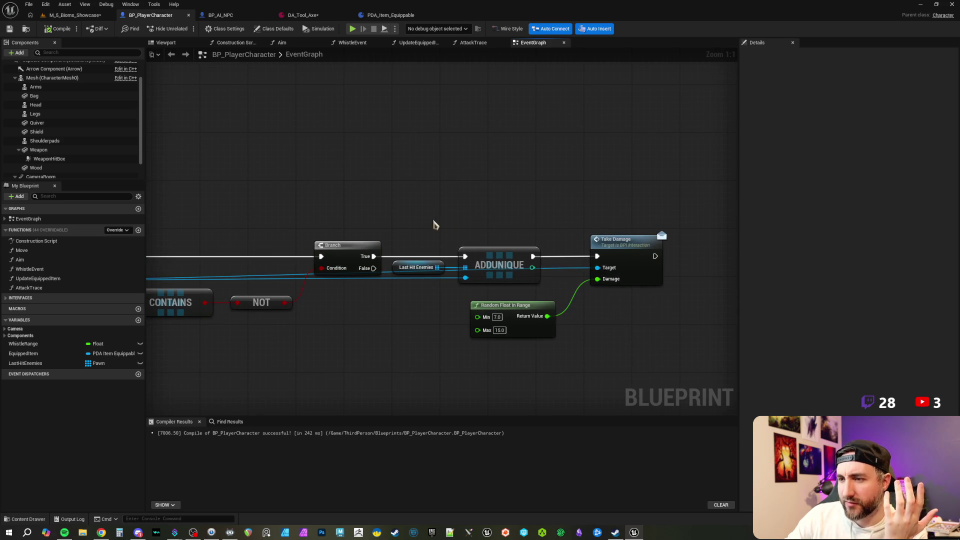
pyautogui.moveTo(540, 214); pyautogui.dragTo(476, 208)
pyautogui.moveTo(560, 335); pyautogui.dragTo(440, 198)
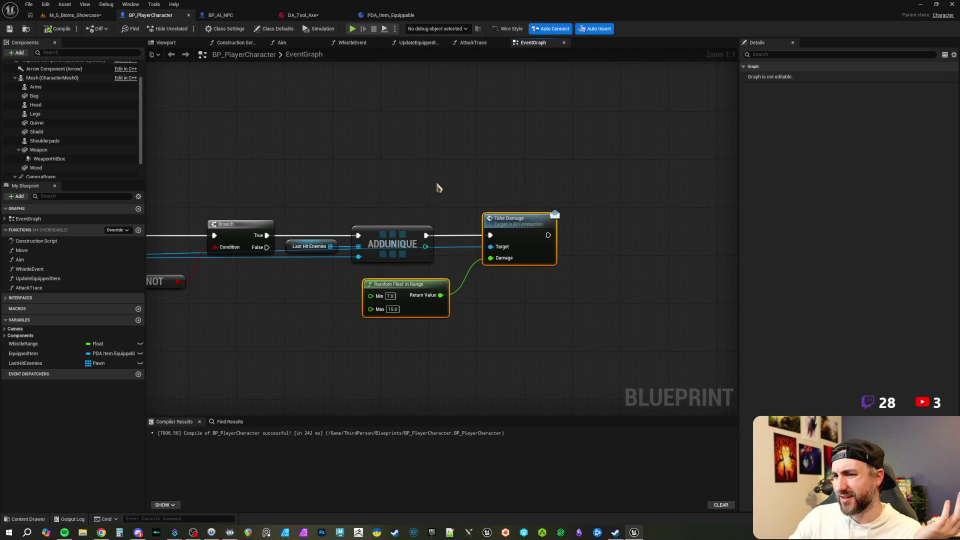
pyautogui.moveTo(437, 188)
pyautogui.mouseDown()
pyautogui.moveTo(464, 206)
pyautogui.moveTo(476, 246)
pyautogui.moveTo(535, 296)
pyautogui.mouseUp()
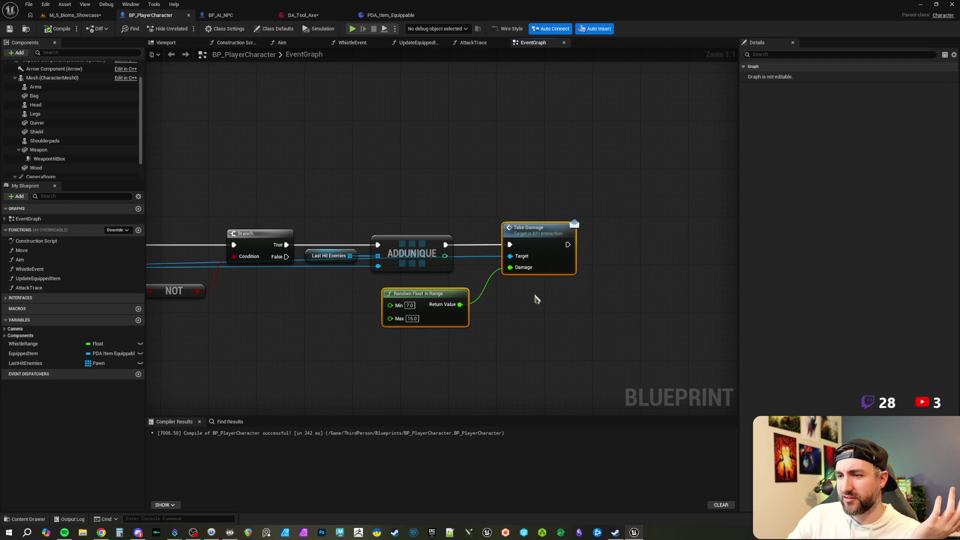
pyautogui.moveTo(413, 196); pyautogui.dragTo(418, 188)
pyautogui.click(419, 189)
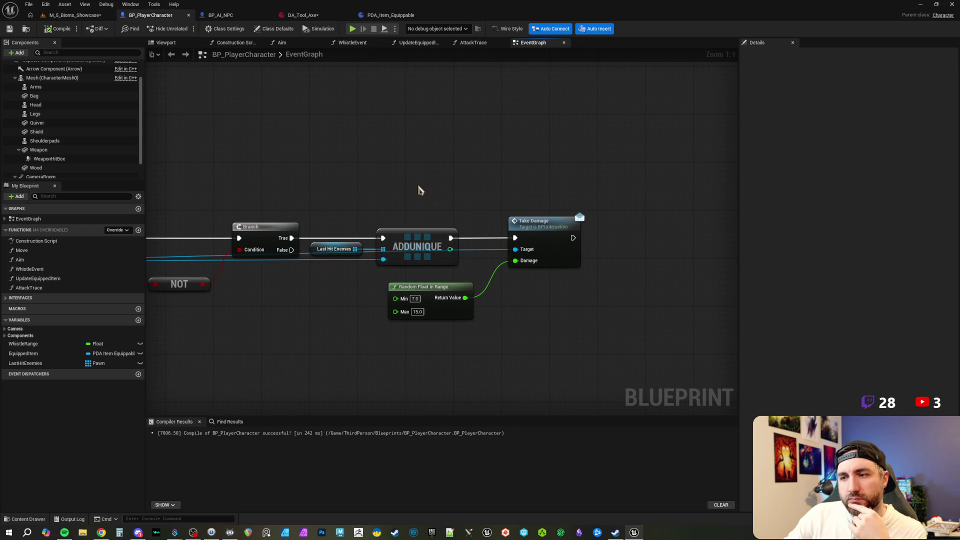
pyautogui.click(483, 222)
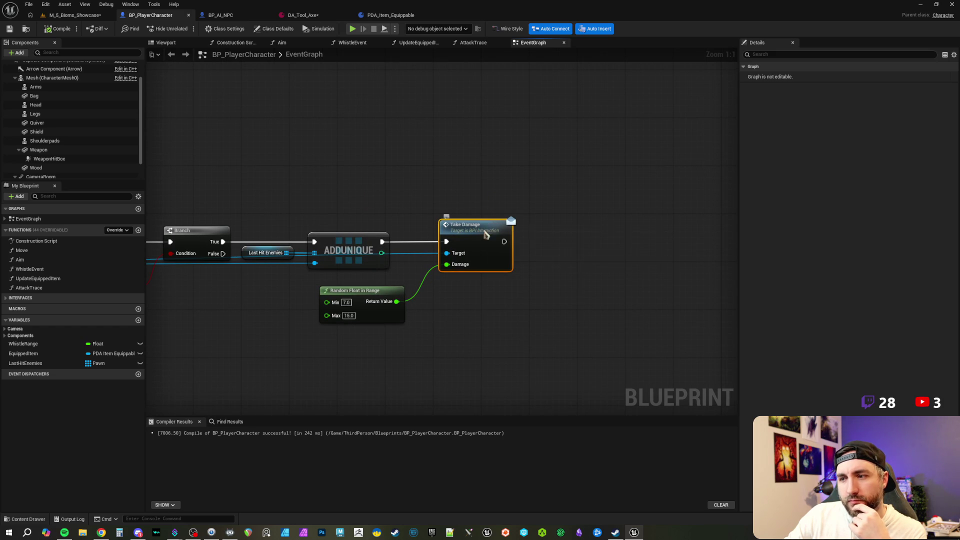
pyautogui.doubleClick(485, 234)
# Add an Equipment Type input of type Enum Equipment Type to TakeDamage and save BPI_Interaction.
pyautogui.click(324, 277)
pyautogui.click(954, 395)
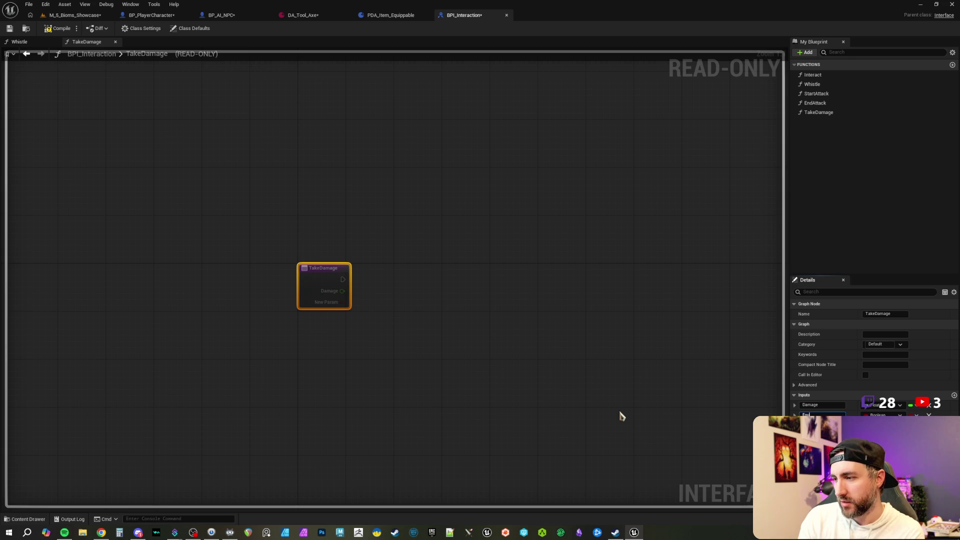
pyautogui.press('Return')
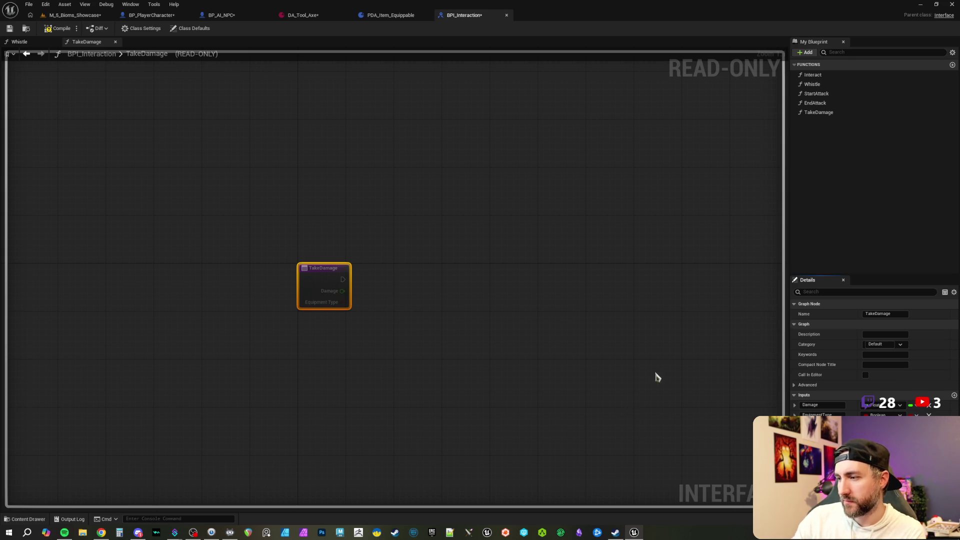
pyautogui.click(881, 414)
pyautogui.write('equip')
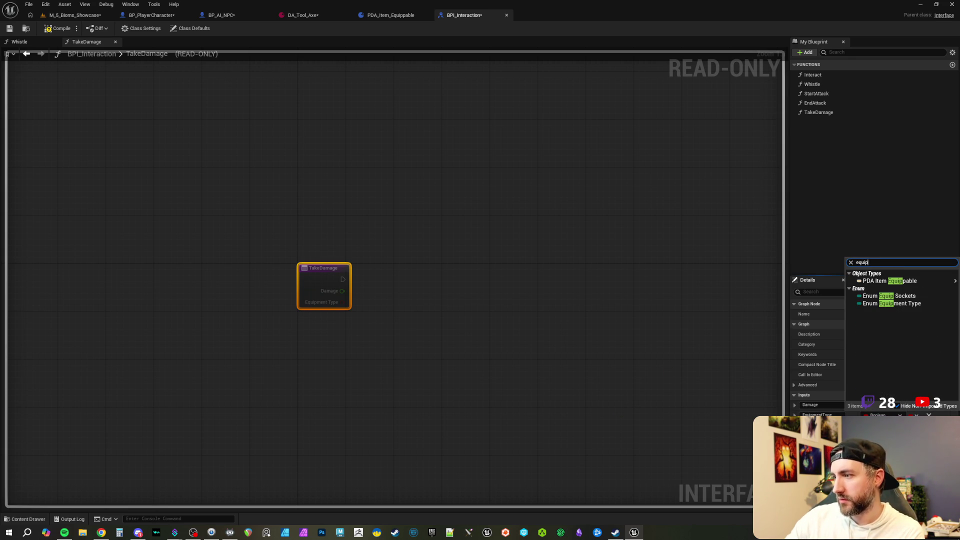
pyautogui.moveTo(895, 281)
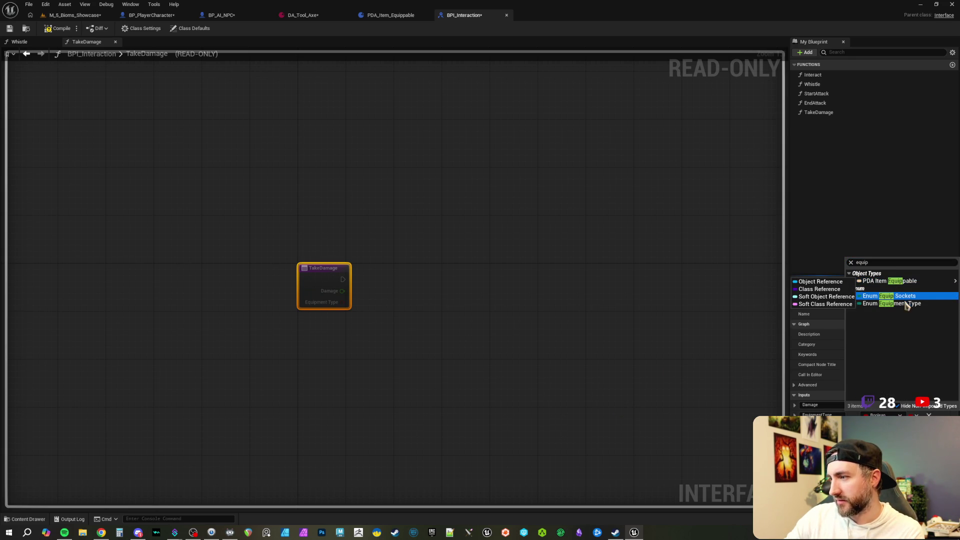
pyautogui.click(908, 304)
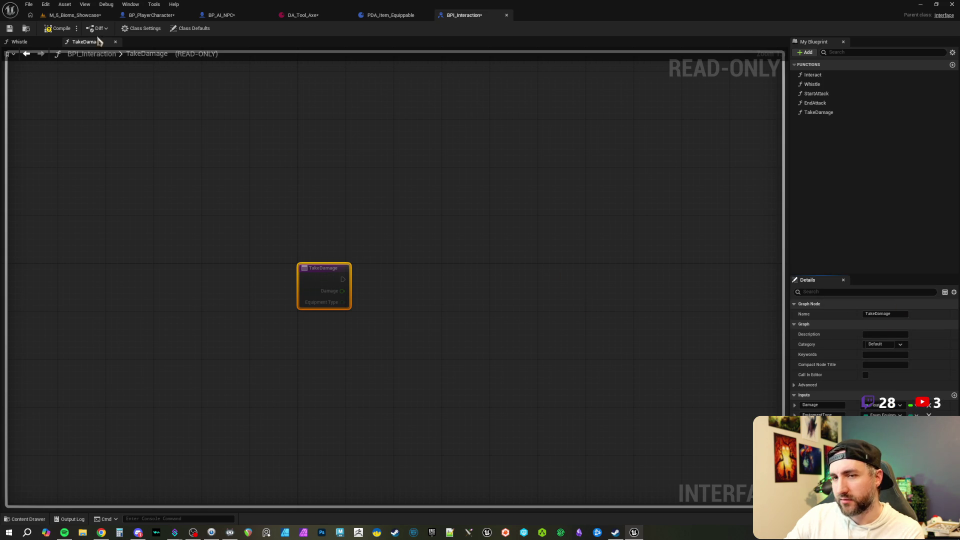
pyautogui.hotkey('ctrl', 's')
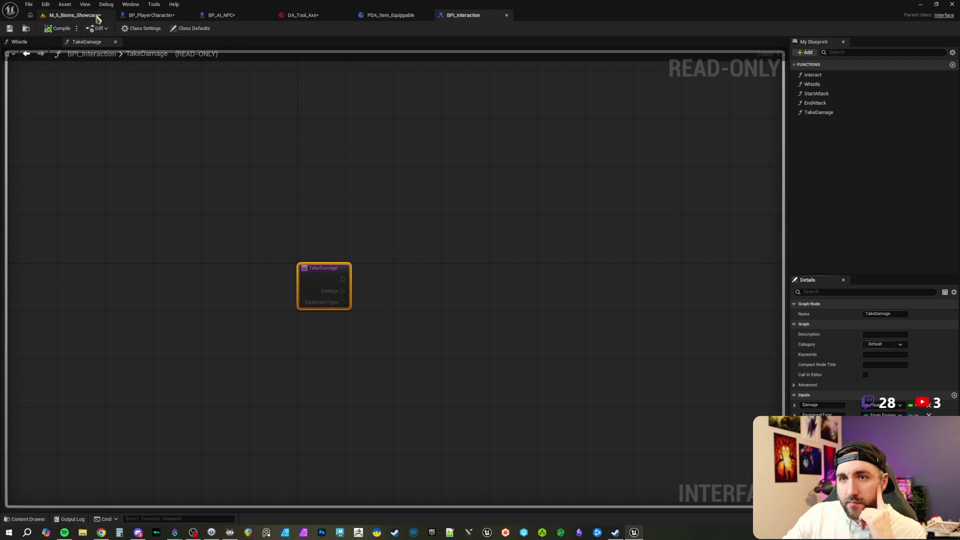
pyautogui.click(142, 15)
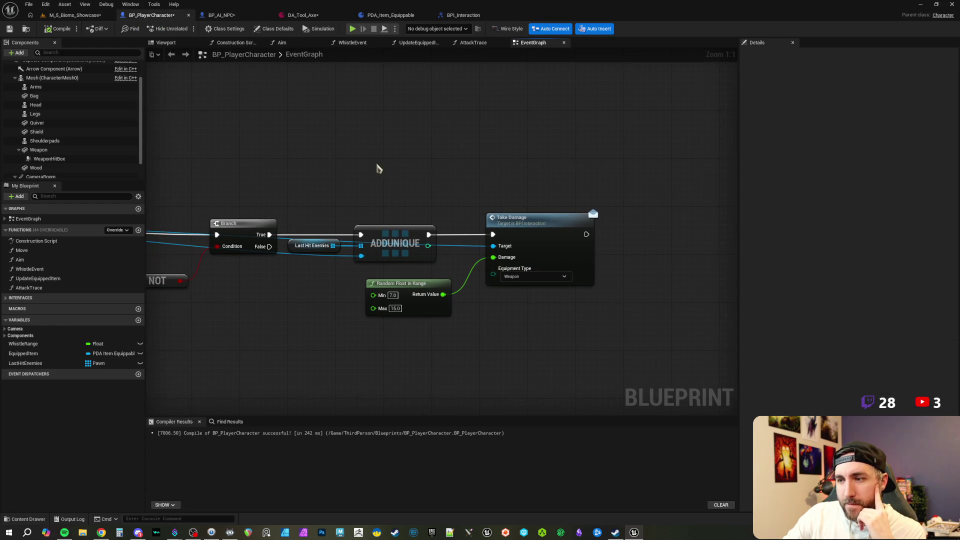
# Wire an Equipped Item getter's Get Equipment Type into Take Damage's Equipment Type input.
pyautogui.moveTo(40, 359)
pyautogui.mouseDown()
pyautogui.moveTo(341, 332)
pyautogui.moveTo(327, 324)
pyautogui.moveTo(383, 330)
pyautogui.mouseUp()
pyautogui.click(350, 334)
pyautogui.write('get equip')
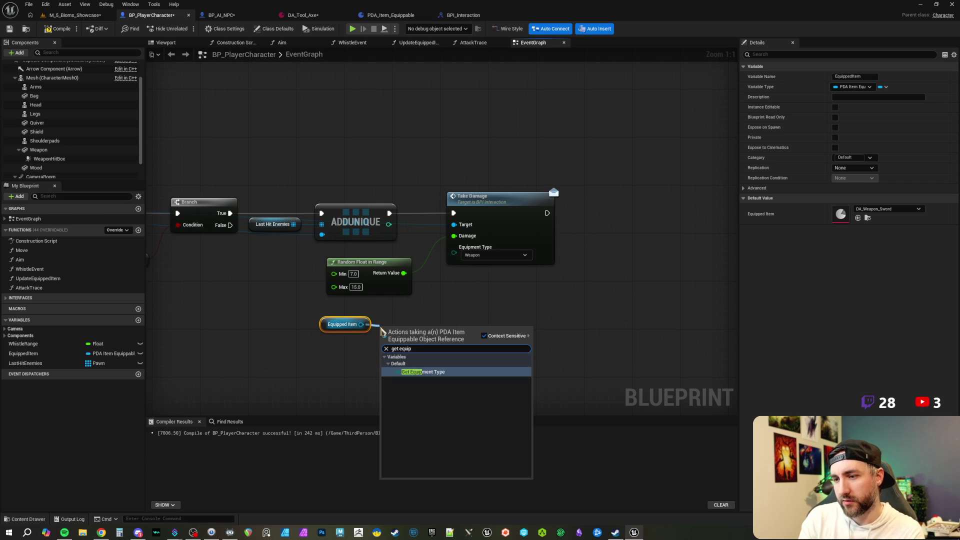
pyautogui.press('Return')
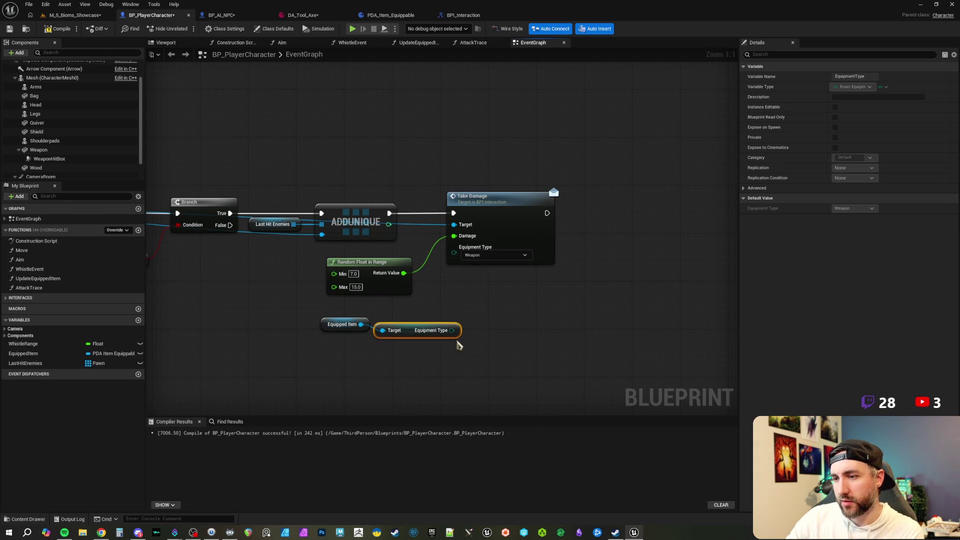
pyautogui.moveTo(451, 330); pyautogui.dragTo(454, 247)
pyautogui.keyDown('shift'); pyautogui.click(346, 330); pyautogui.keyUp('shift')
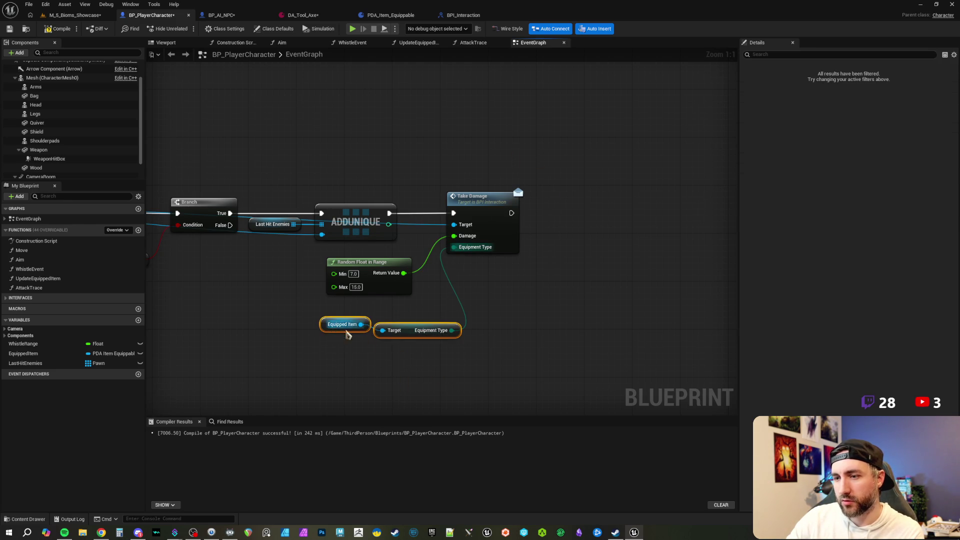
pyautogui.moveTo(405, 331); pyautogui.dragTo(357, 314)
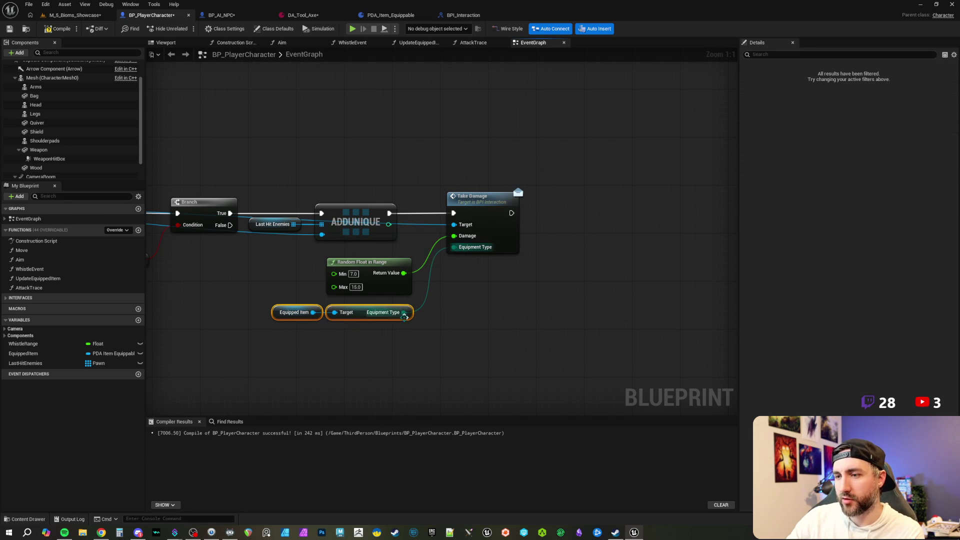
pyautogui.click(238, 133)
# Compile the BP_PlayerCharacter blueprint.
pyautogui.click(59, 29)
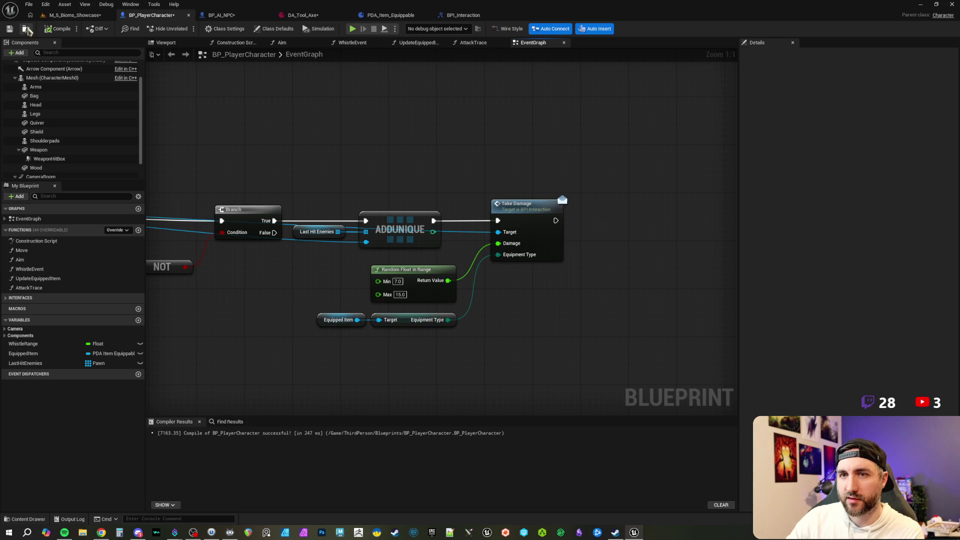
pyautogui.scroll(-1, 407, 157)
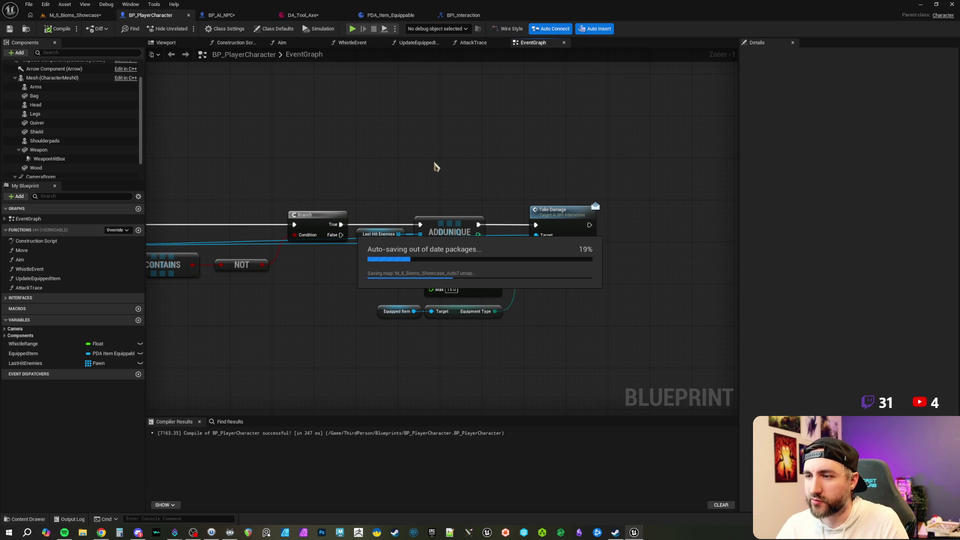
pyautogui.moveTo(435, 169)
pyautogui.mouseDown()
pyautogui.moveTo(500, 176)
pyautogui.moveTo(456, 160)
pyautogui.moveTo(473, 170)
pyautogui.moveTo(405, 167)
pyautogui.mouseUp()
pyautogui.scroll(1, 426, 169)
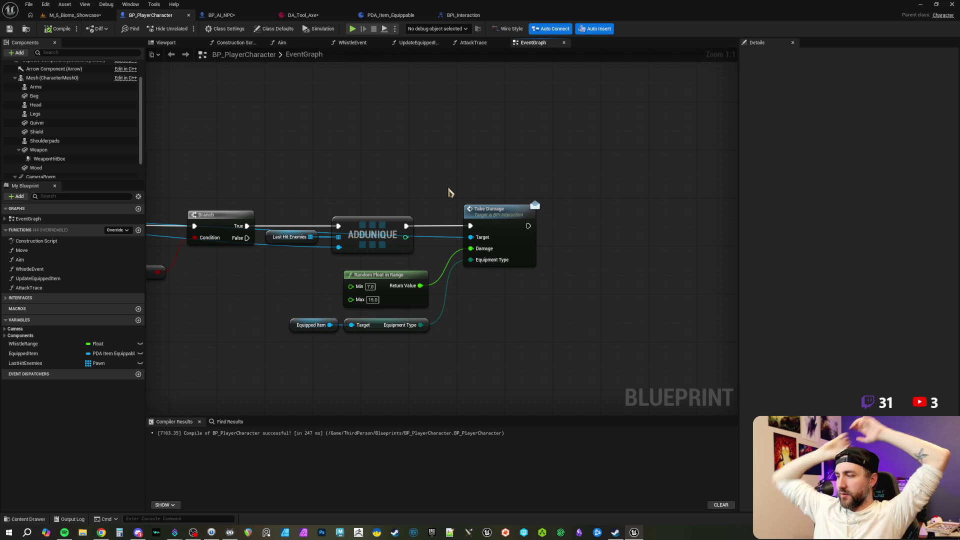
pyautogui.hotkey('alt', 'Tab')
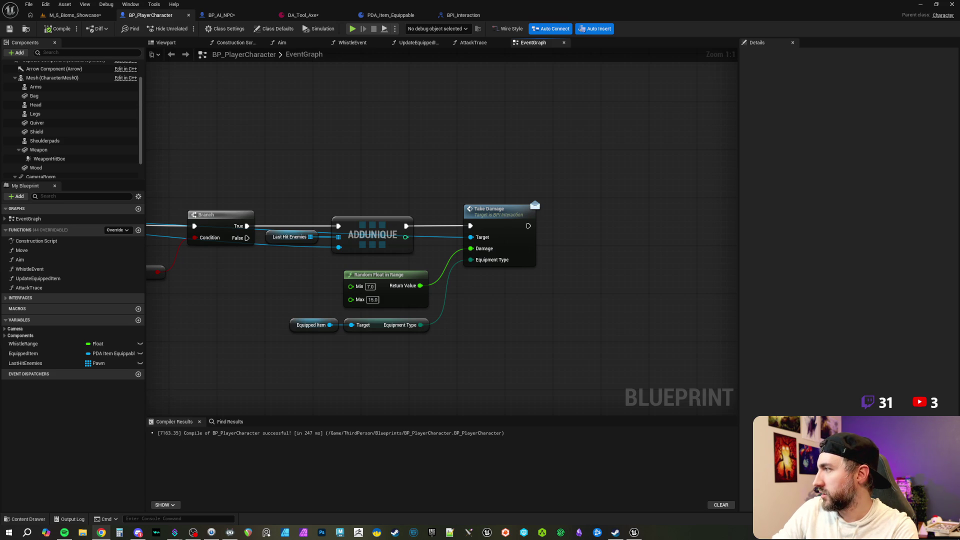
pyautogui.hotkey('alt', 'Tab')
pyautogui.doubleClick(332, 86)
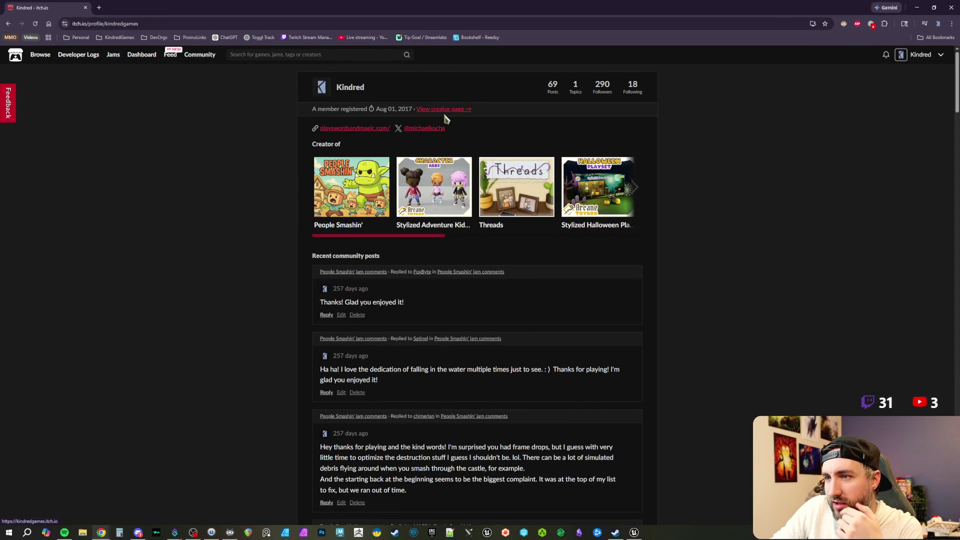
# Open the creator's itch.io page and load People Smashin' in a background tab.
pyautogui.click(428, 109)
pyautogui.scroll(-3, 665, 250)
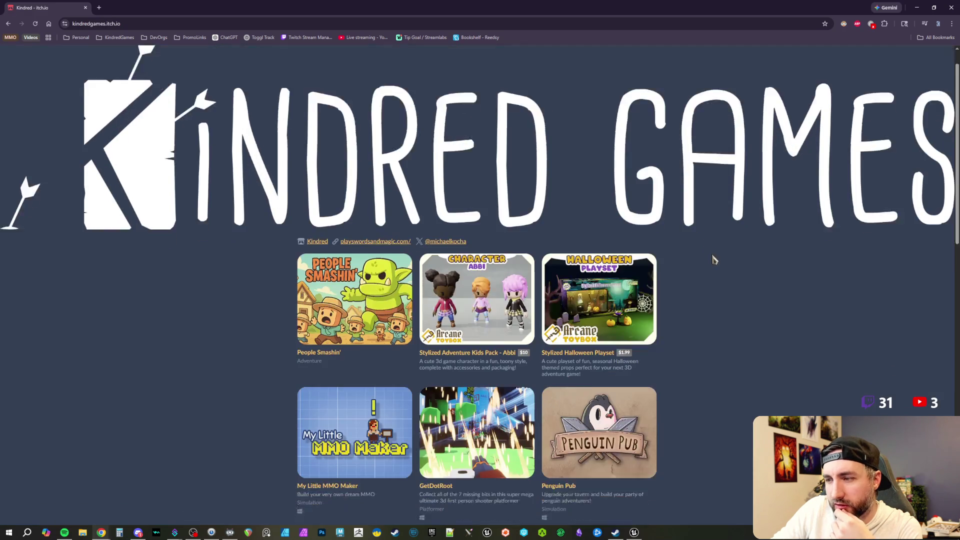
pyautogui.scroll(-1, 716, 256)
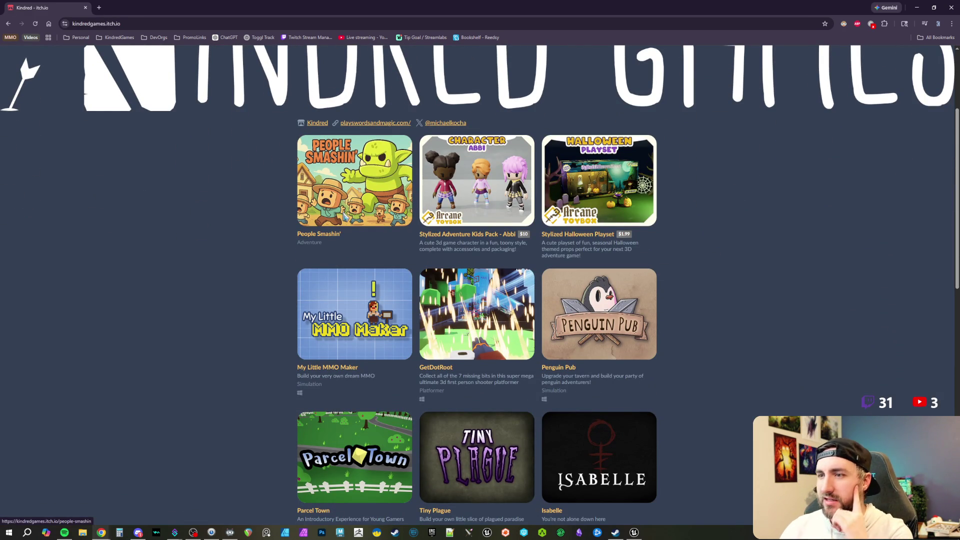
pyautogui.middleClick(362, 178)
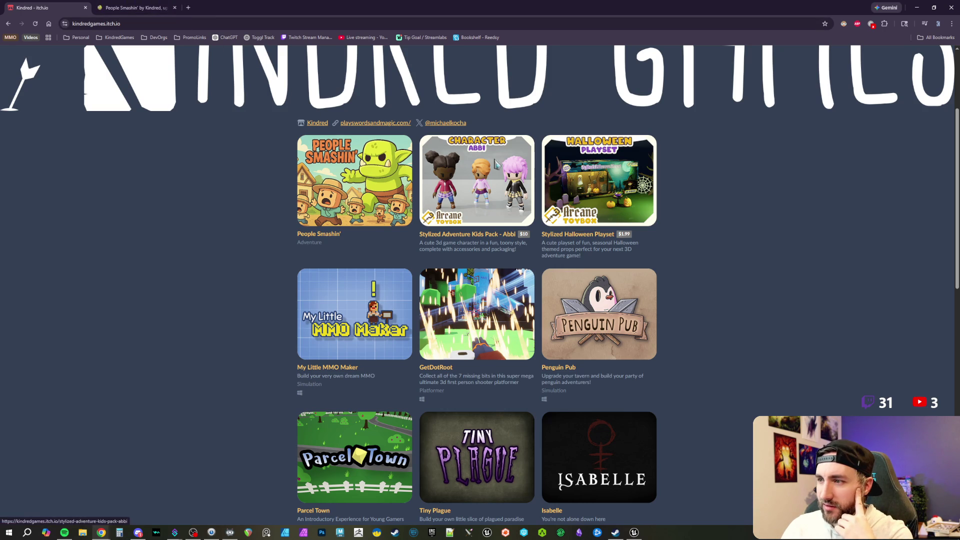
# Load My Little MMO Maker and GetDotRoot in background tabs, then switch to People Smashin'.
pyautogui.scroll(-2, 480, 167)
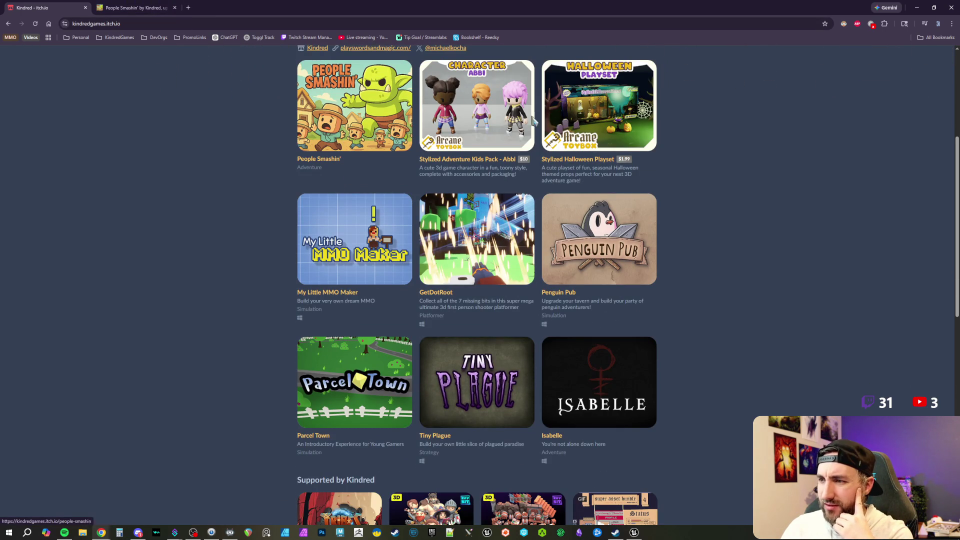
pyautogui.scroll(-1, 530, 125)
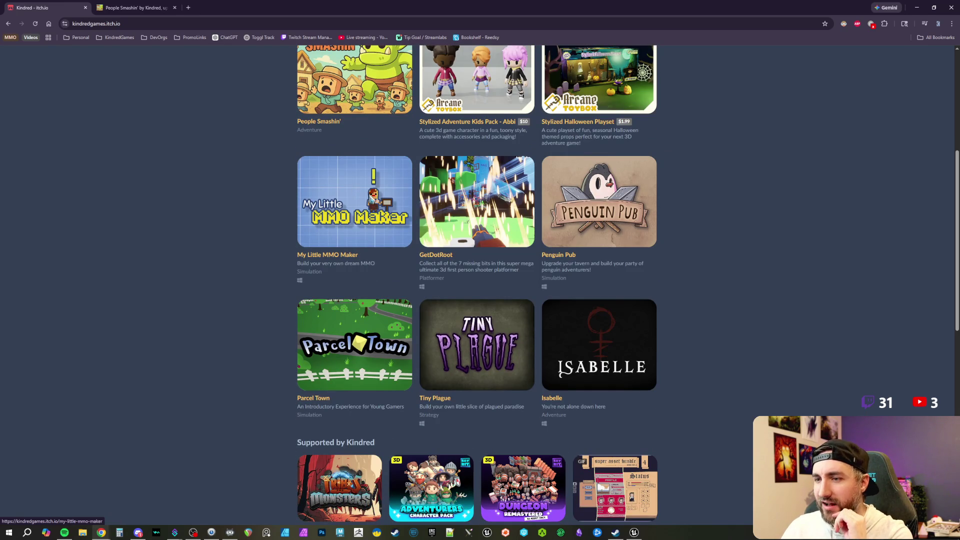
pyautogui.scroll(1, 368, 197)
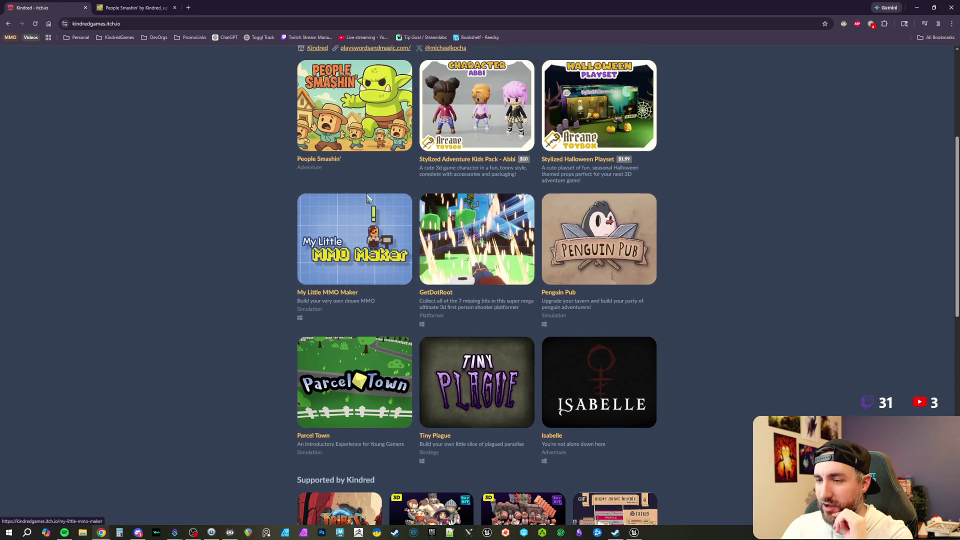
pyautogui.scroll(1, 370, 196)
pyautogui.scroll(-1, 371, 196)
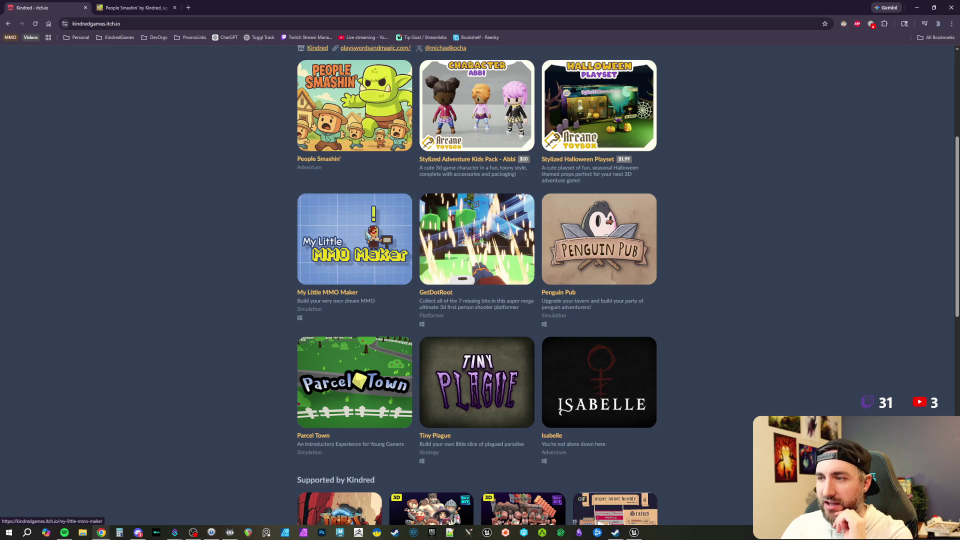
pyautogui.middleClick(364, 232)
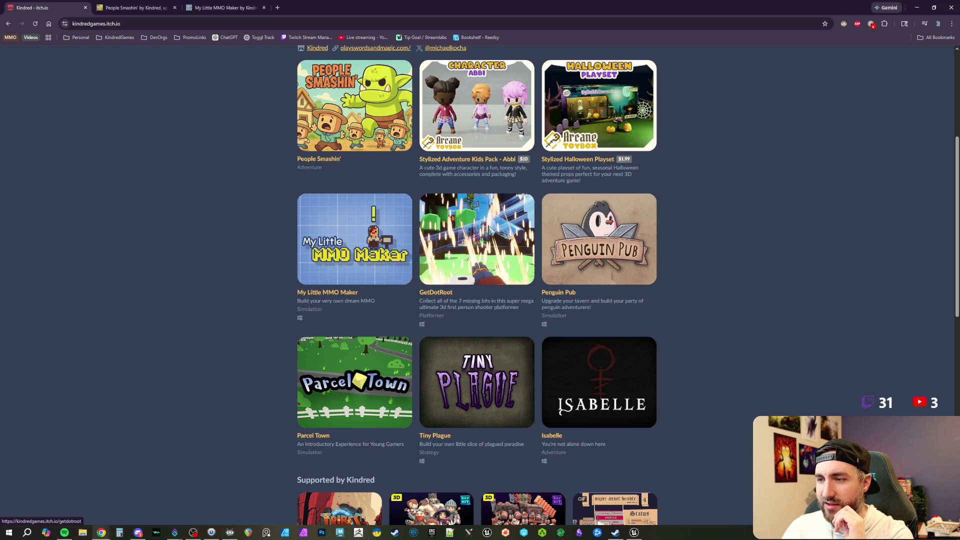
pyautogui.middleClick(477, 234)
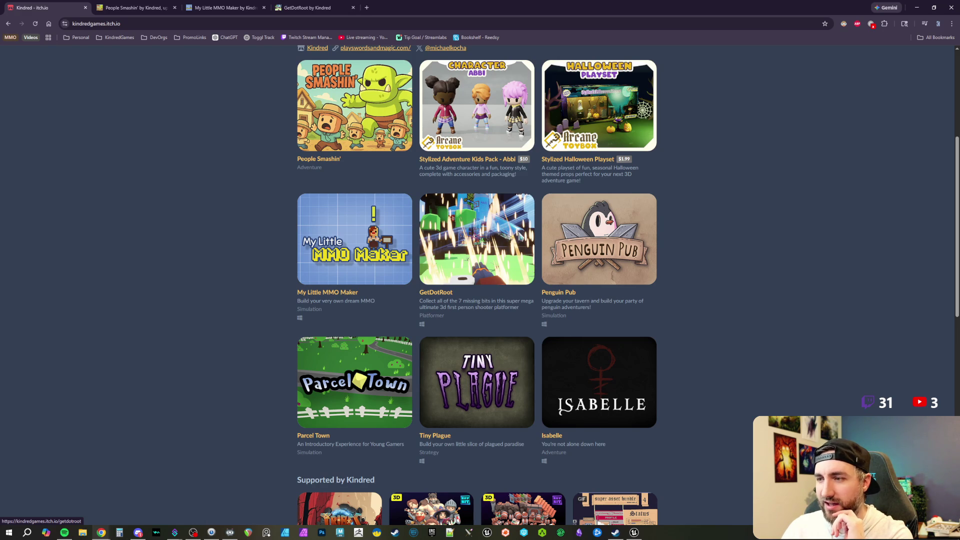
pyautogui.click(150, 7)
# Browse People Smashin's gameplay screenshots enlarged, then bring up the My Little MMO Maker page.
pyautogui.scroll(-3, 707, 275)
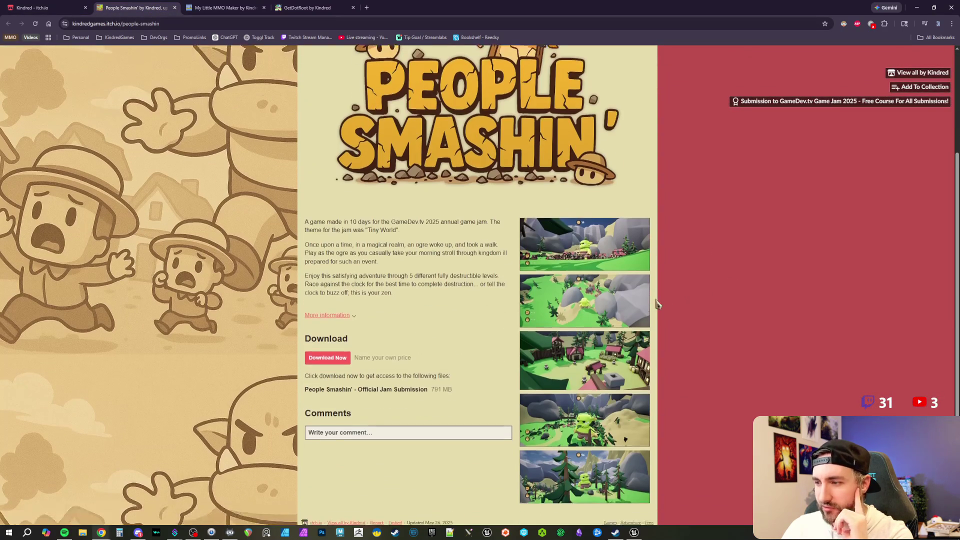
pyautogui.click(583, 257)
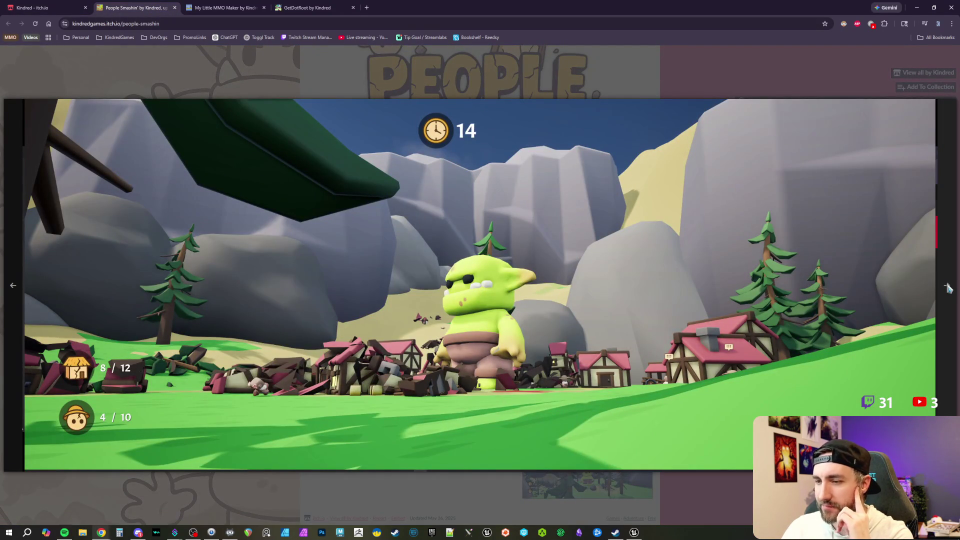
pyautogui.click(948, 288)
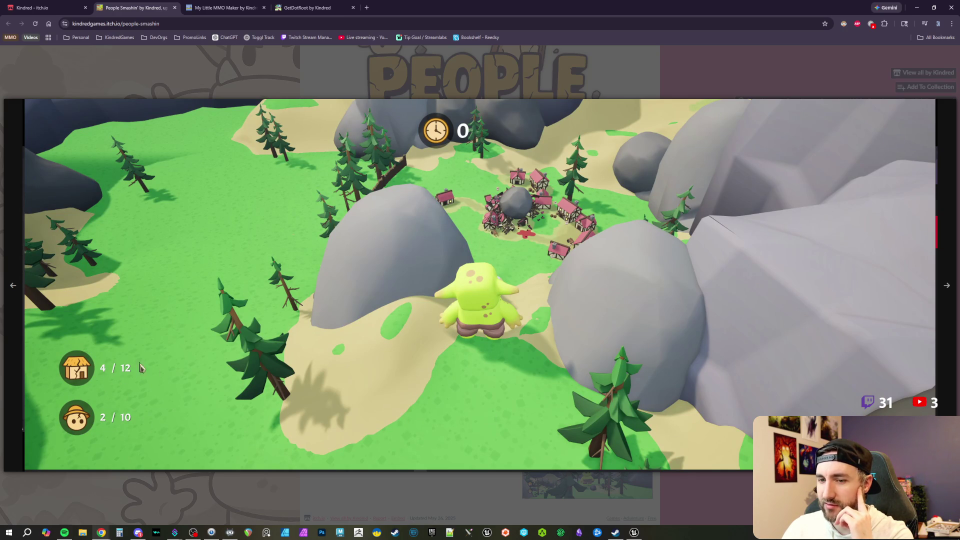
pyautogui.click(946, 286)
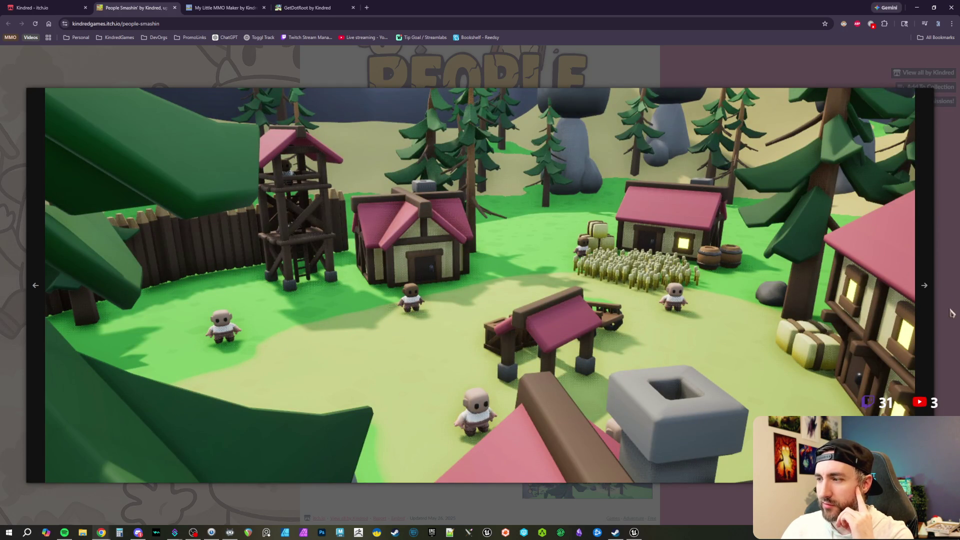
pyautogui.click(925, 290)
pyautogui.click(926, 294)
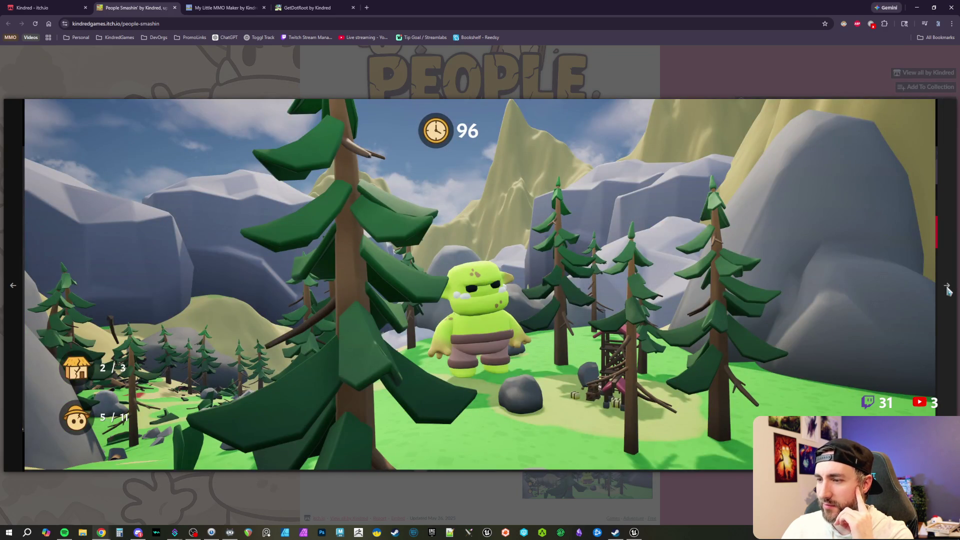
pyautogui.click(948, 289)
pyautogui.click(948, 290)
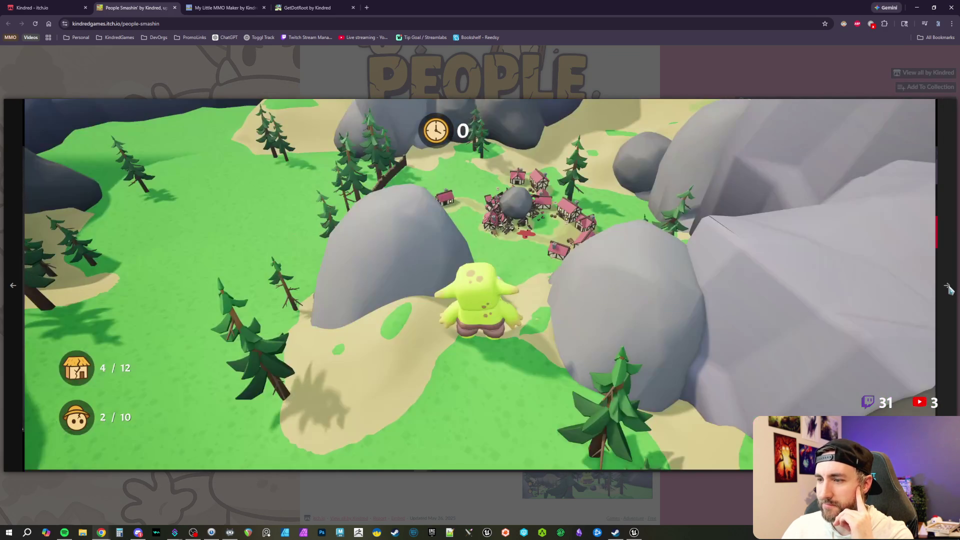
pyautogui.click(950, 290)
pyautogui.click(37, 290)
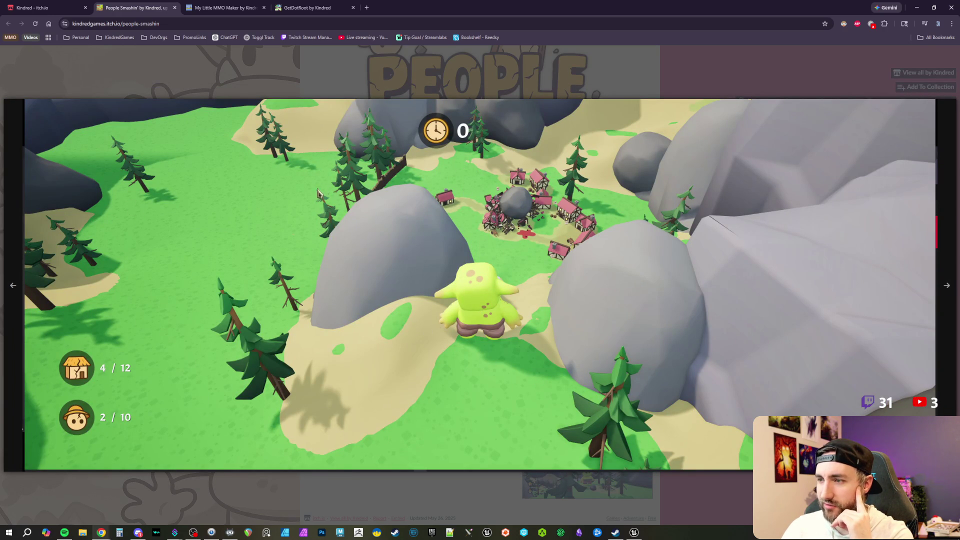
pyautogui.click(465, 84)
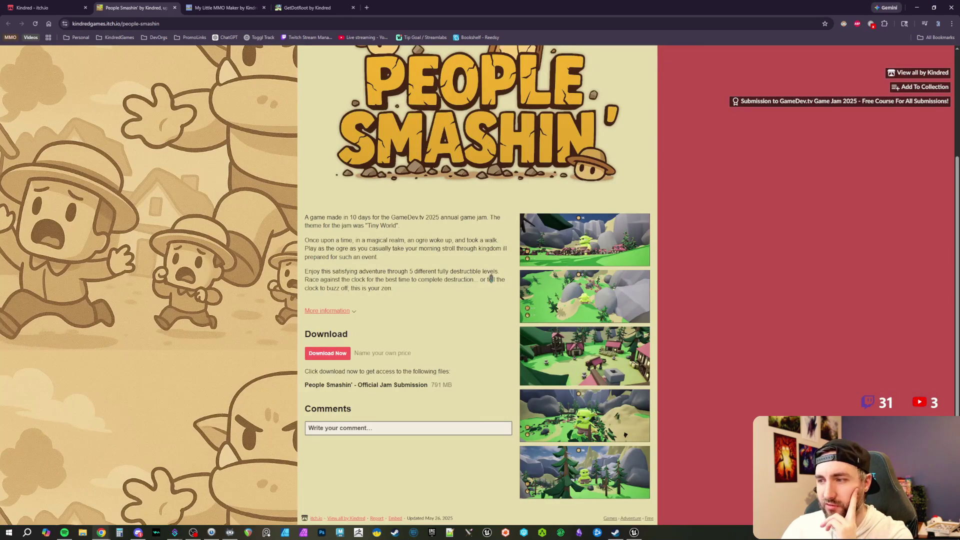
pyautogui.click(223, 9)
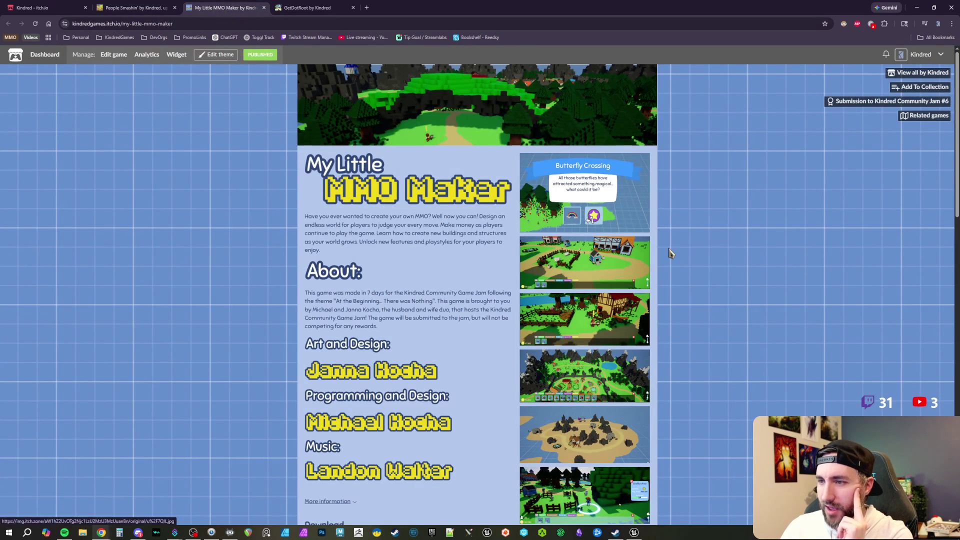
# Page through My Little MMO Maker's screenshots, from sandy island to farm, then show GetDotRoot.
pyautogui.scroll(-1, 651, 261)
pyautogui.scroll(1, 651, 259)
pyautogui.scroll(-1, 651, 260)
pyautogui.click(586, 335)
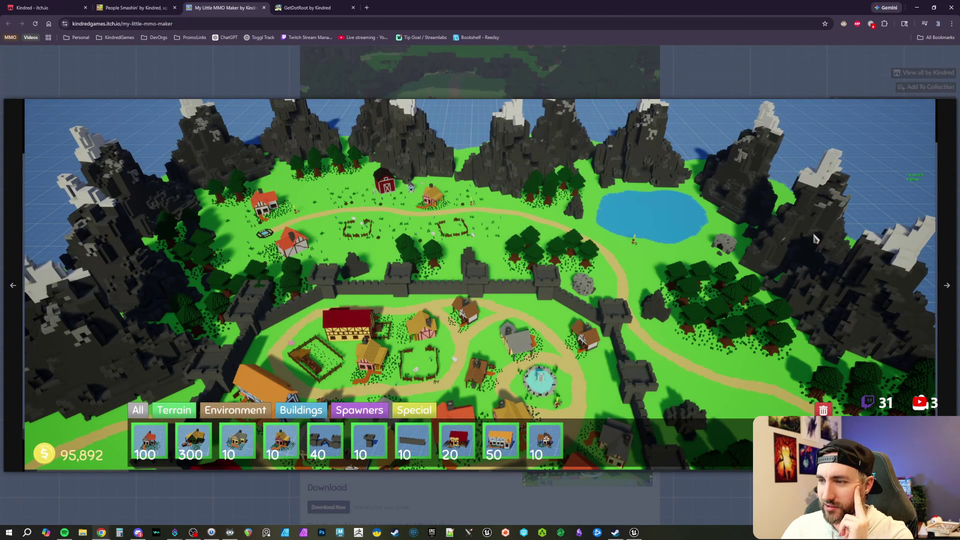
pyautogui.click(949, 289)
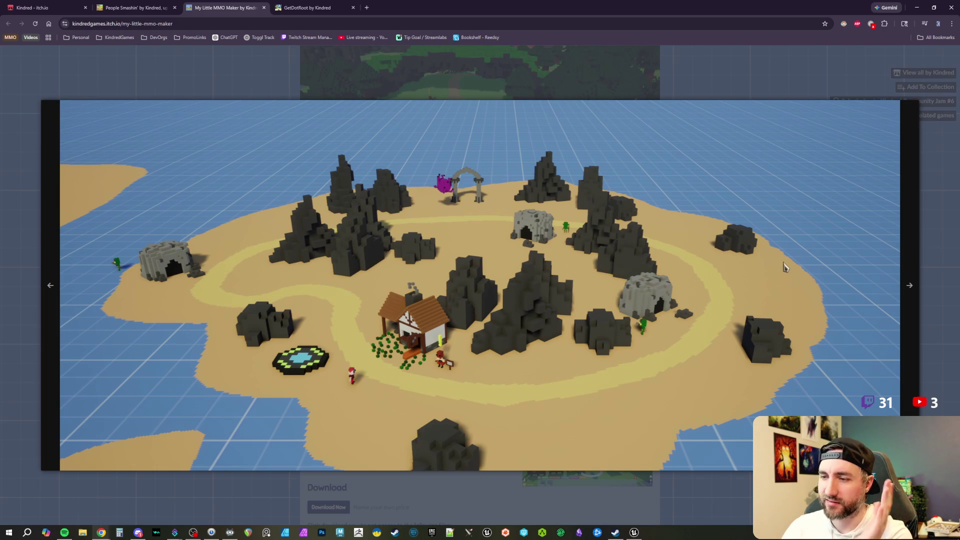
pyautogui.click(909, 285)
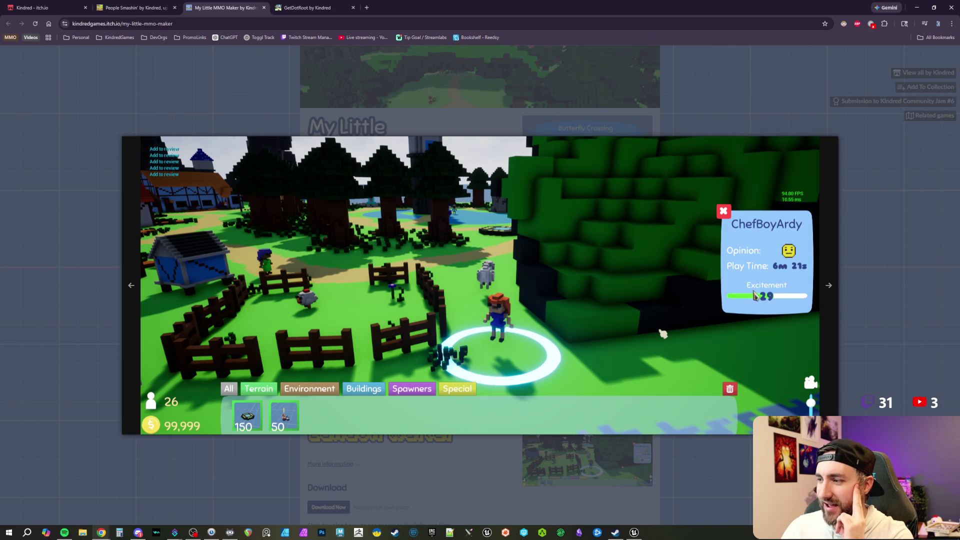
pyautogui.click(833, 296)
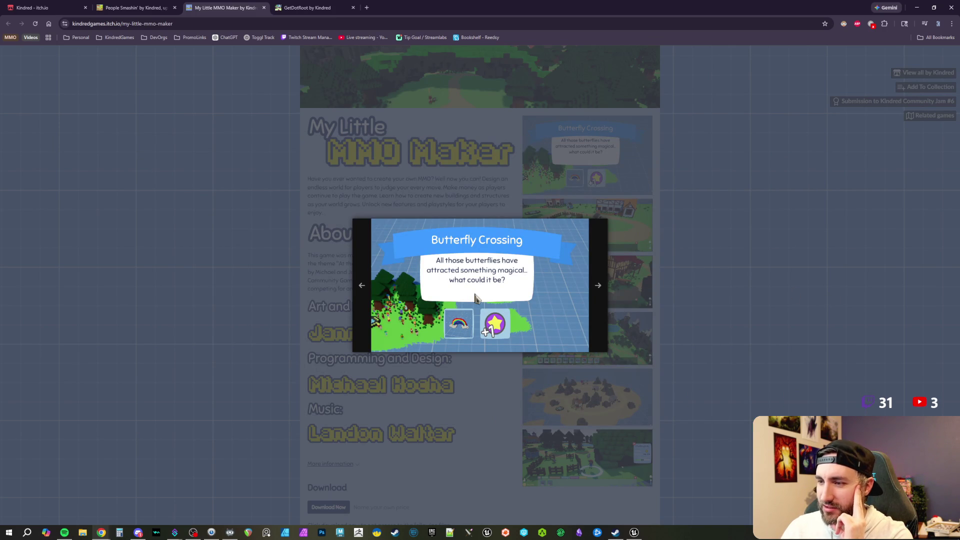
pyautogui.click(598, 285)
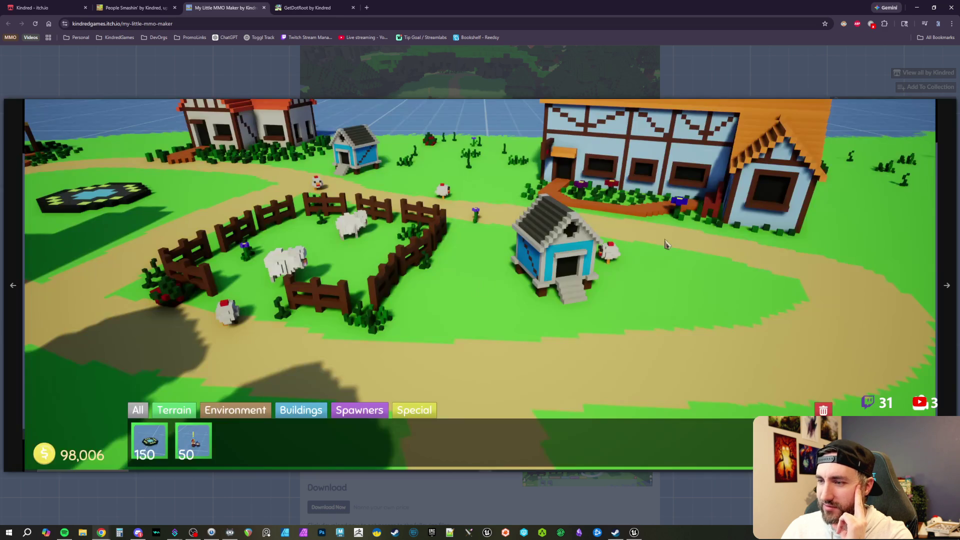
pyautogui.click(453, 59)
pyautogui.click(306, 9)
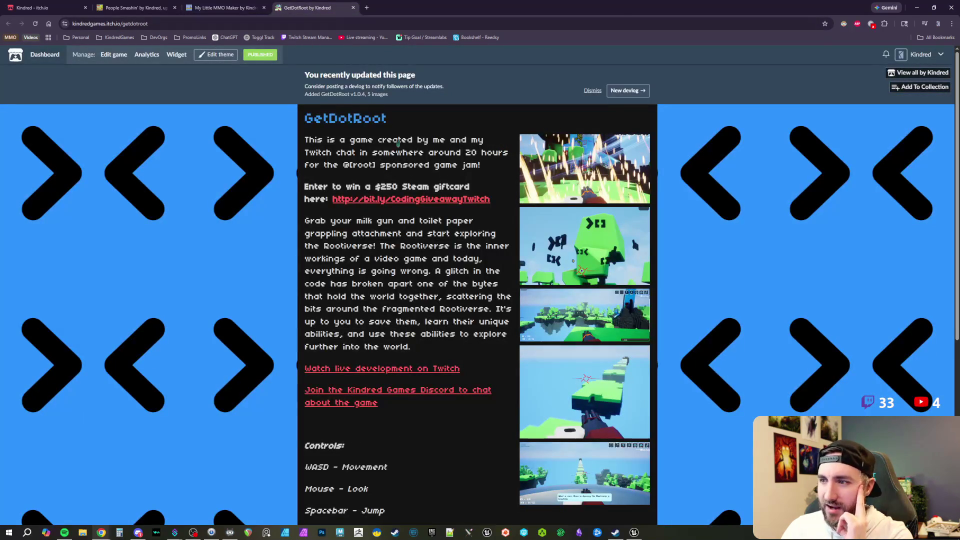
# Flip through GetDotRoot's enlarged screenshots, then return to the developer's games list.
pyautogui.click(602, 231)
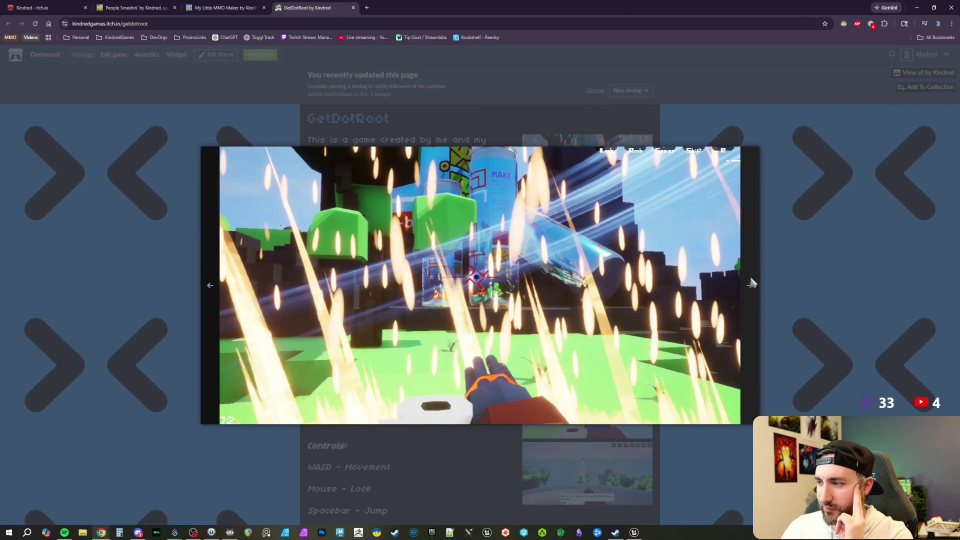
pyautogui.click(750, 281)
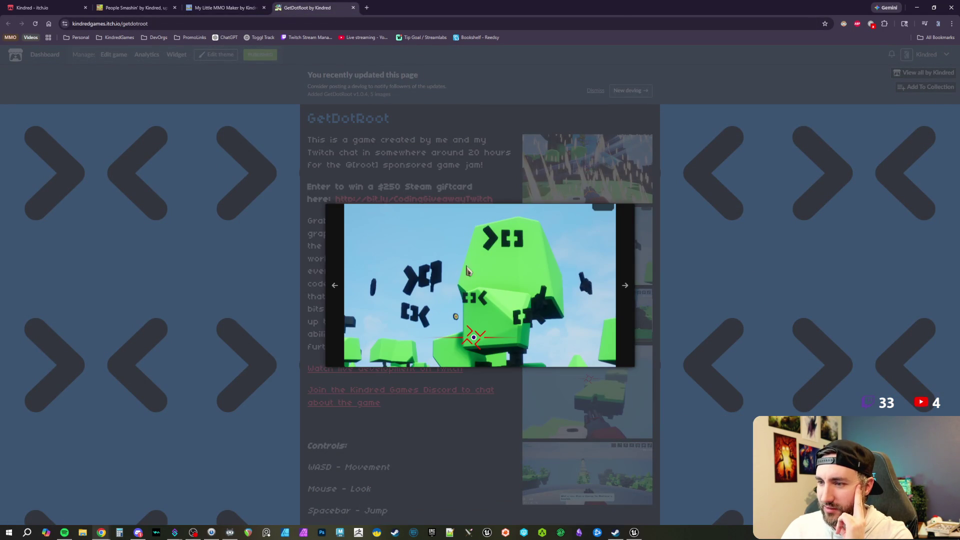
pyautogui.click(625, 289)
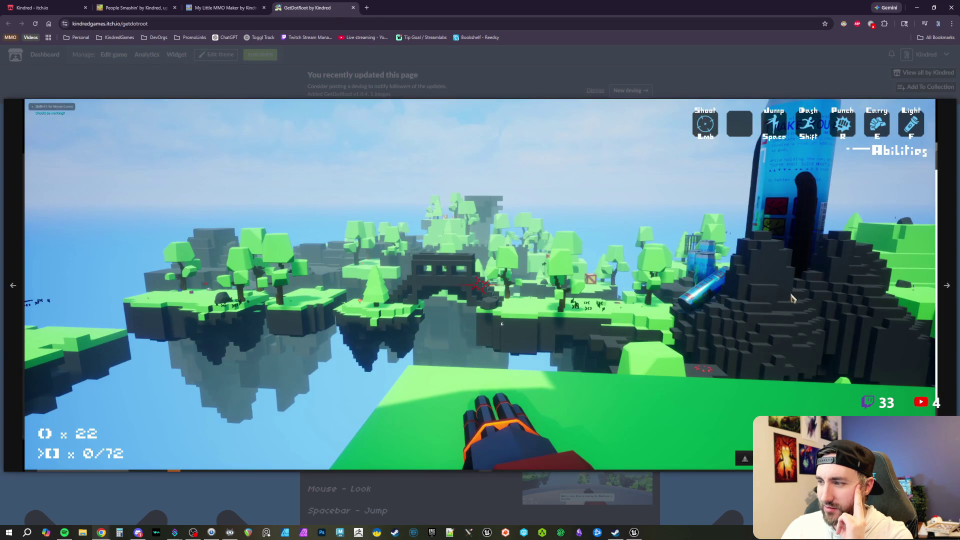
pyautogui.click(949, 287)
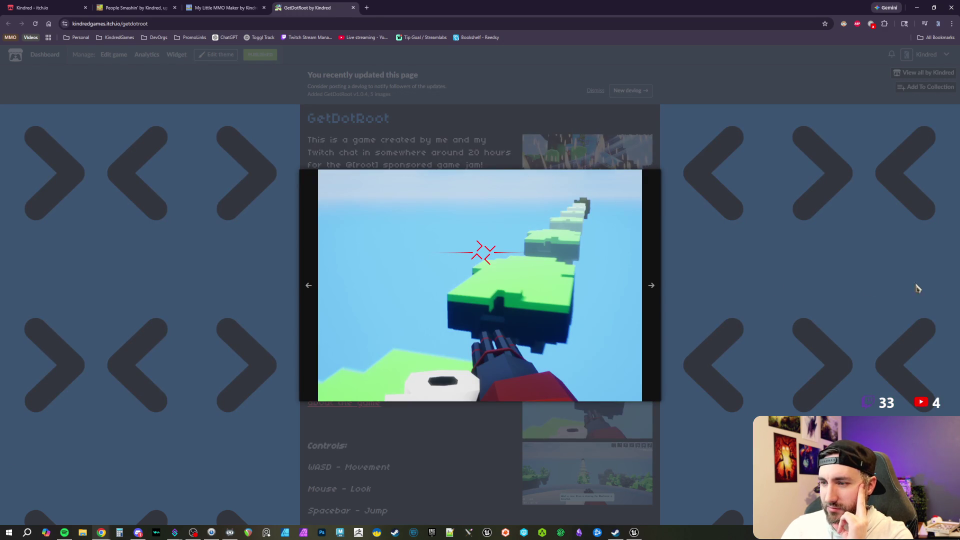
pyautogui.click(652, 287)
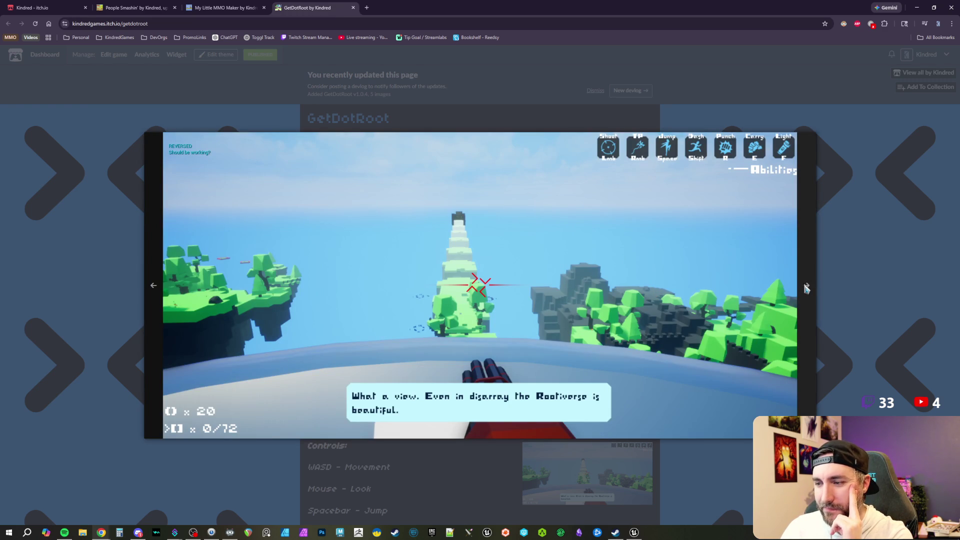
pyautogui.click(806, 288)
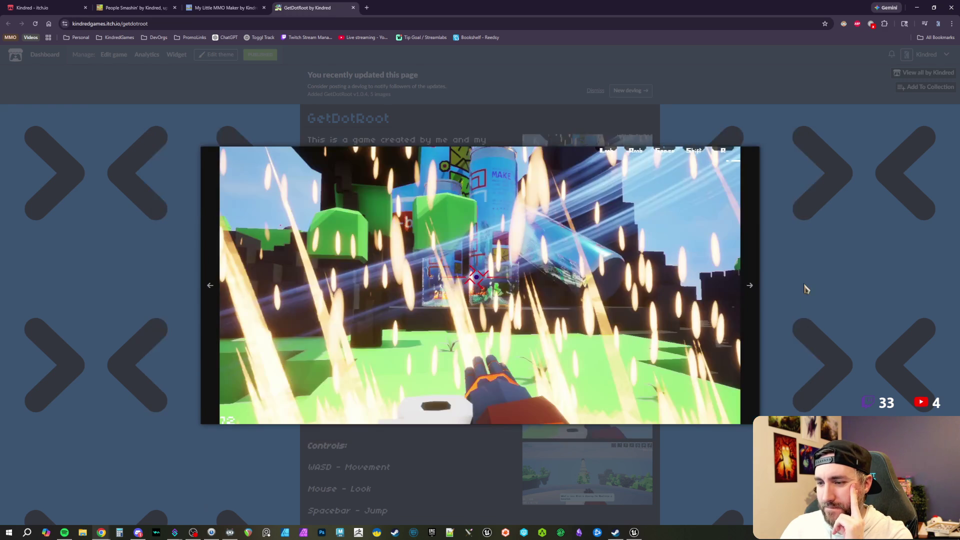
pyautogui.click(786, 238)
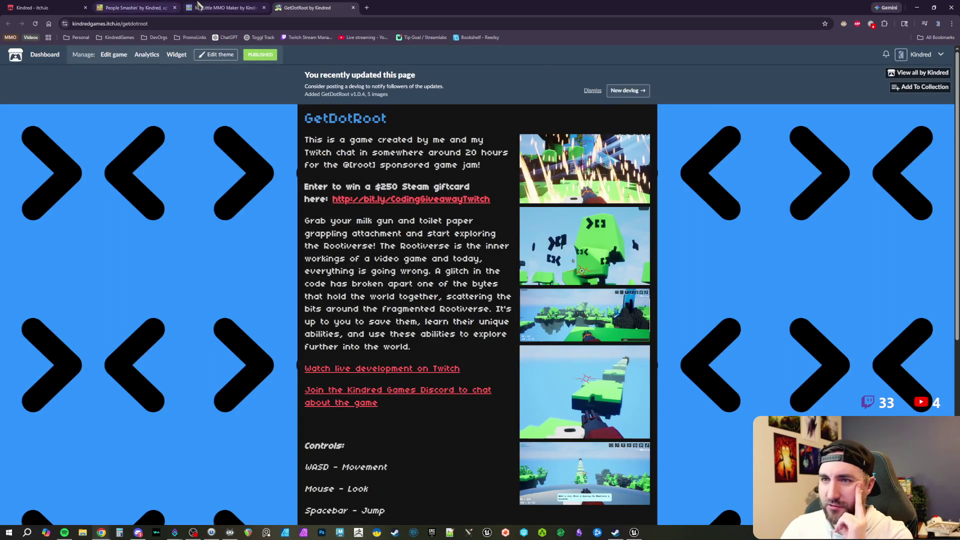
pyautogui.click(60, 8)
pyautogui.scroll(-1, 602, 345)
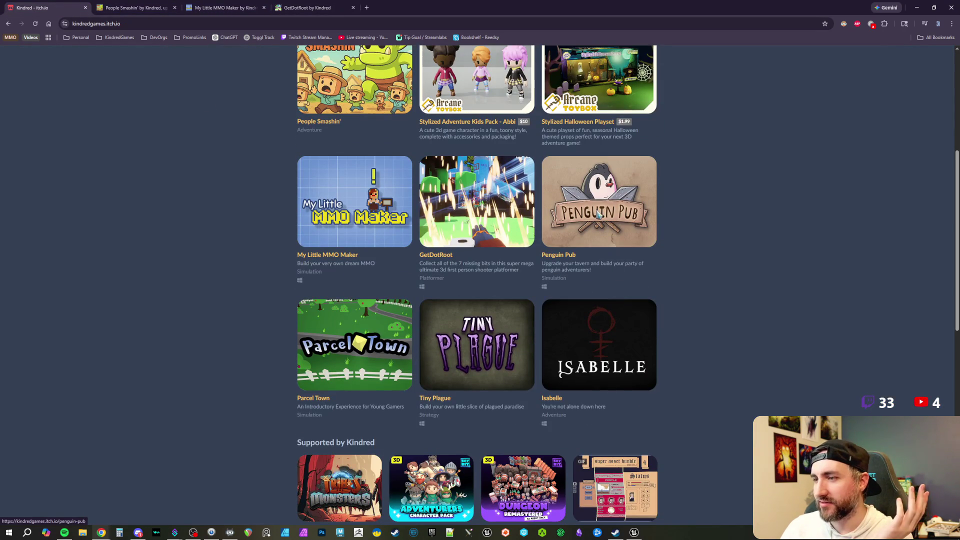
# Open Penguin Pub and view its screenshots enlarged, through The Sticky Iceberg.
pyautogui.click(598, 214)
pyautogui.click(597, 157)
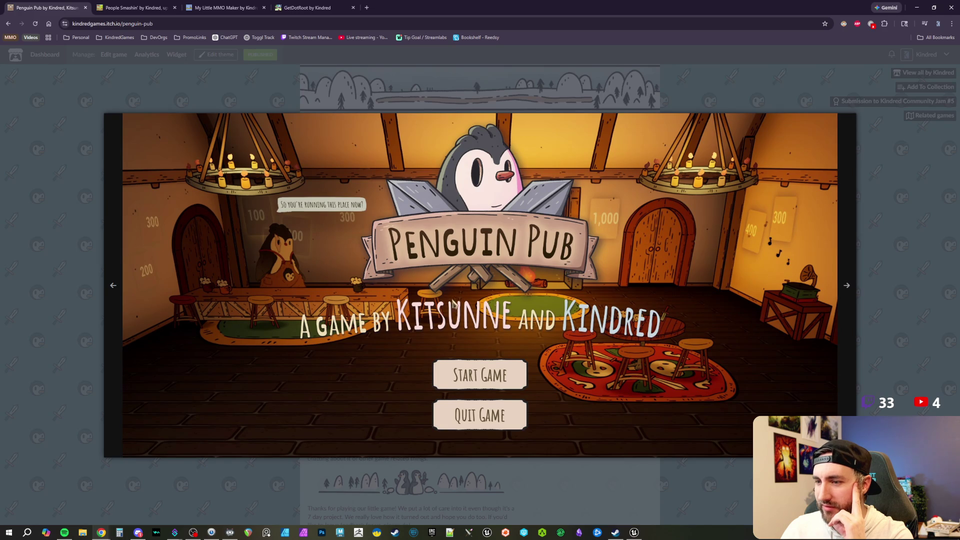
pyautogui.click(847, 291)
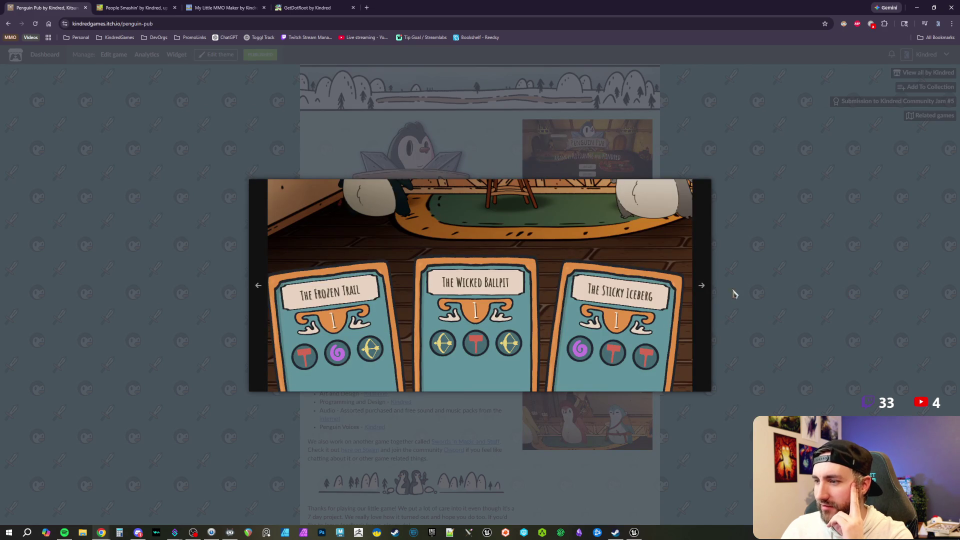
pyautogui.click(702, 286)
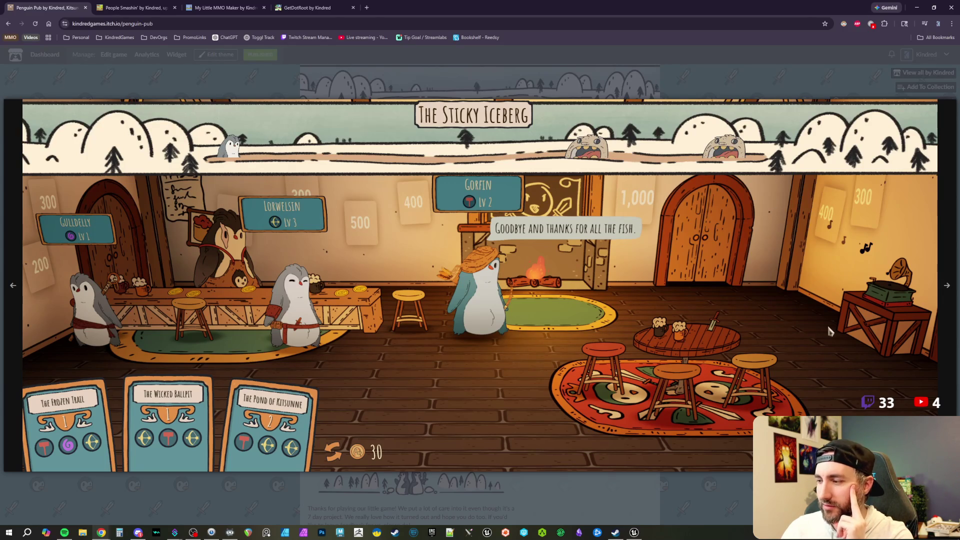
pyautogui.click(856, 84)
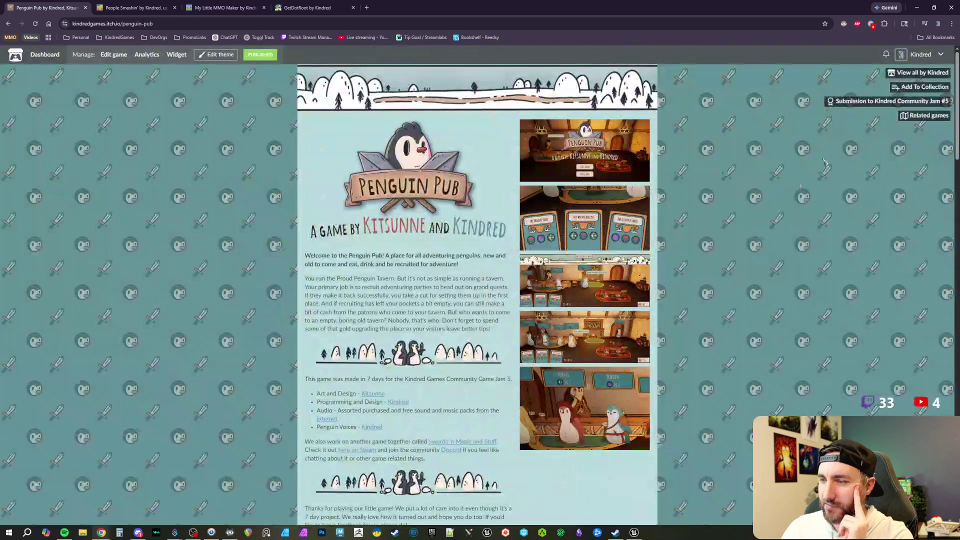
# Go back from Penguin Pub to the developer's games list.
pyautogui.click(115, 8)
pyautogui.click(45, 6)
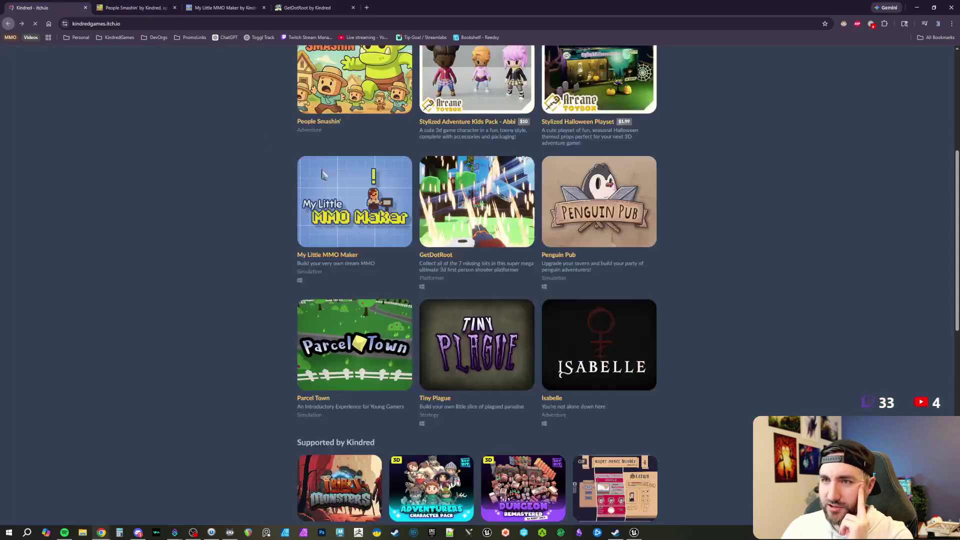
pyautogui.click(8, 23)
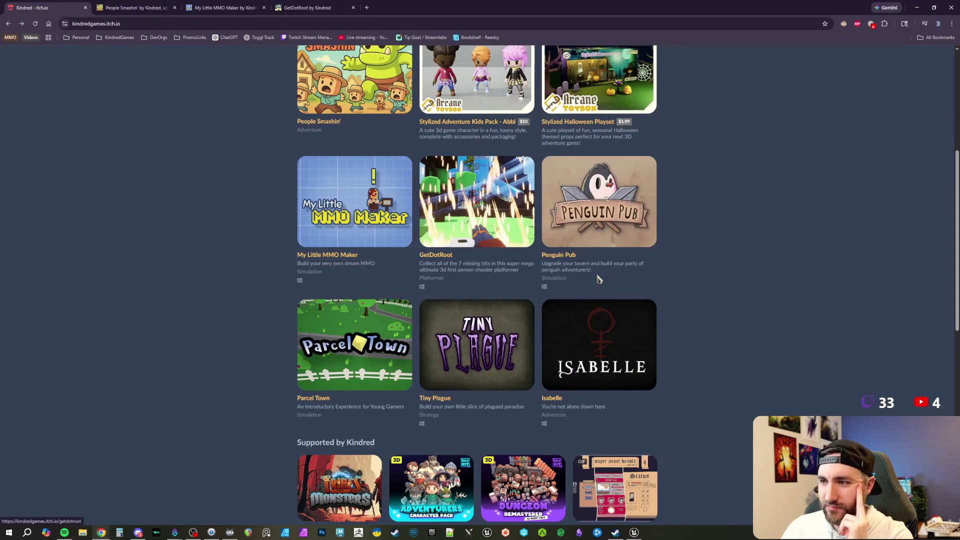
pyautogui.scroll(-2, 610, 265)
pyautogui.scroll(2, 619, 253)
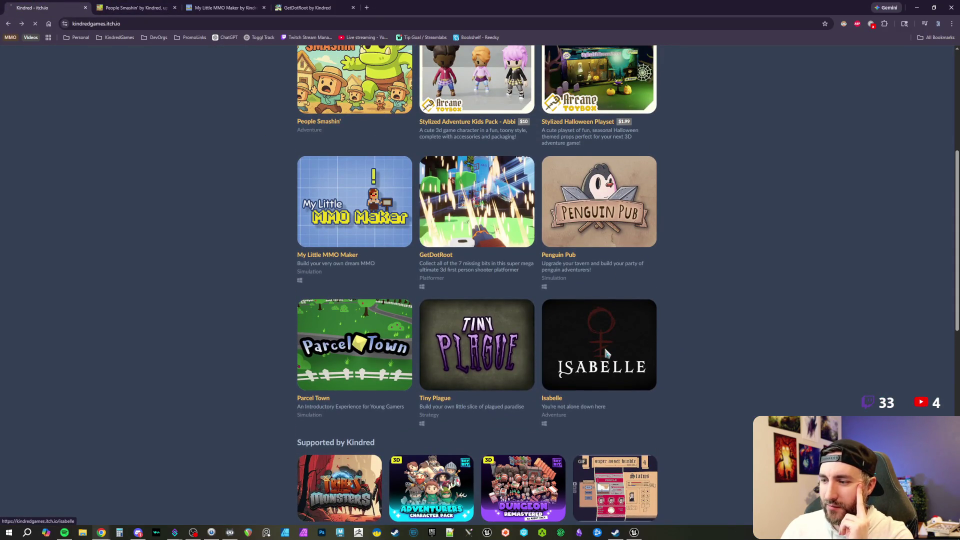
pyautogui.click(607, 352)
pyautogui.scroll(-1, 659, 281)
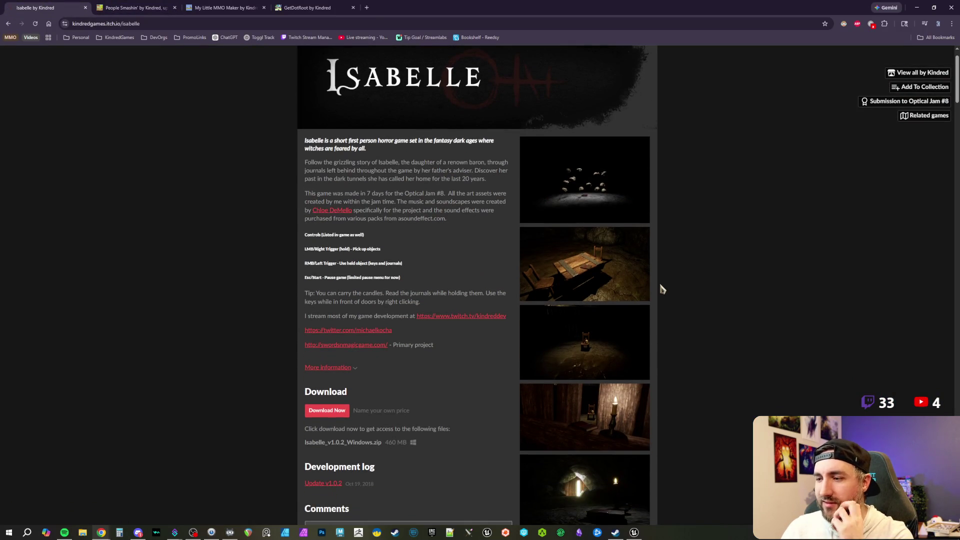
pyautogui.scroll(-4, 660, 288)
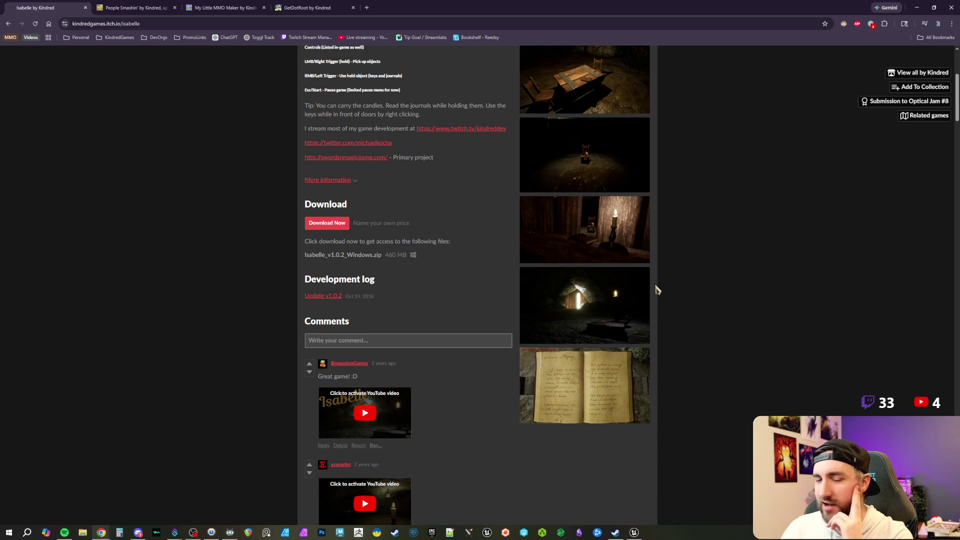
pyautogui.scroll(3, 657, 289)
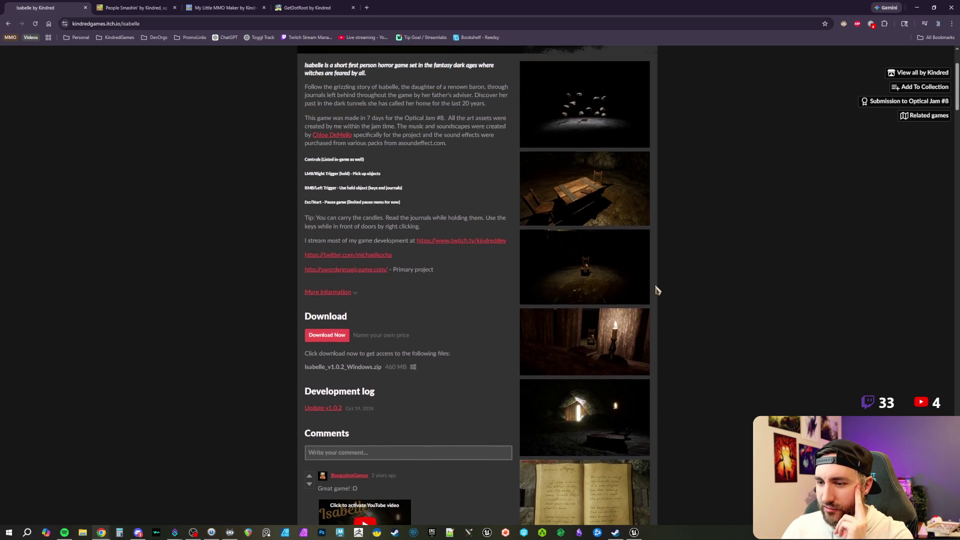
pyautogui.scroll(-4, 658, 289)
pyautogui.scroll(-14, 422, 255)
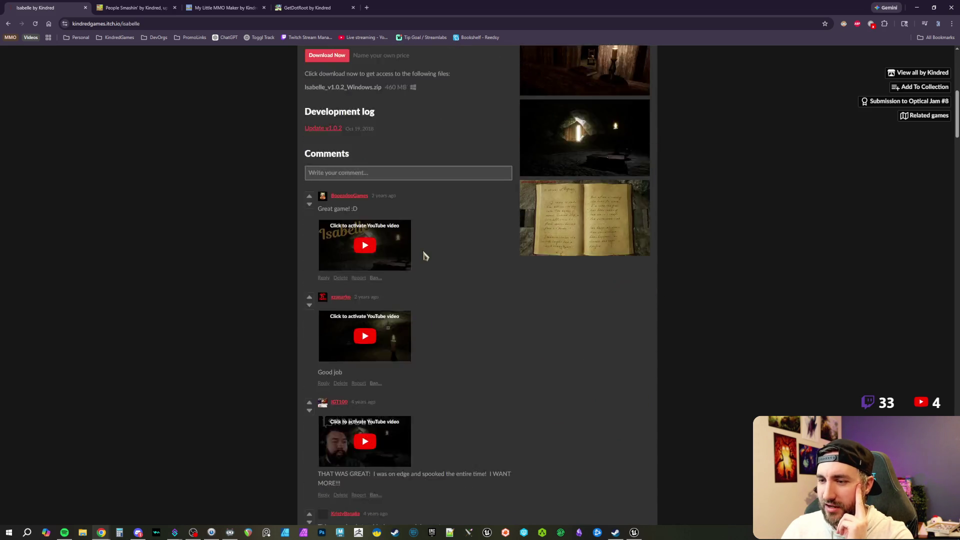
pyautogui.scroll(-20, 424, 244)
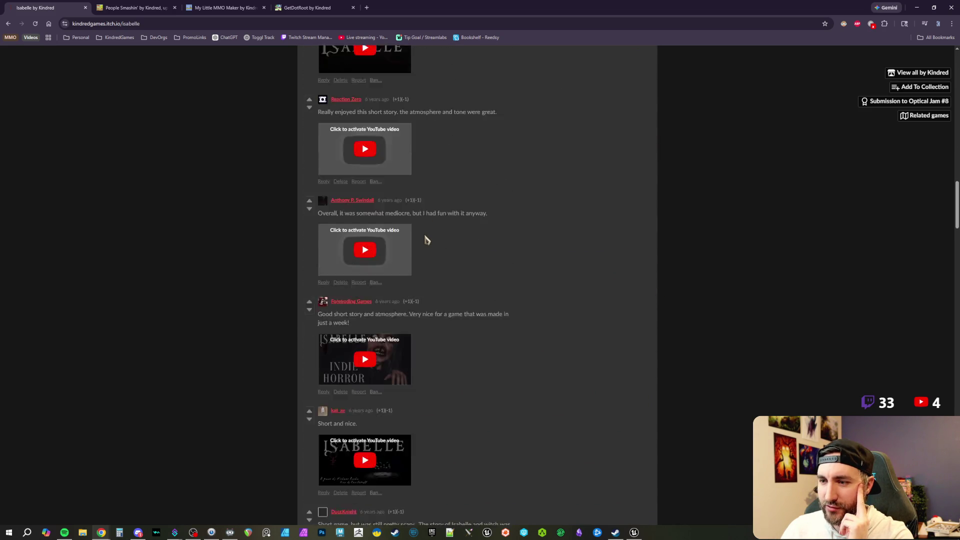
pyautogui.scroll(-10, 426, 239)
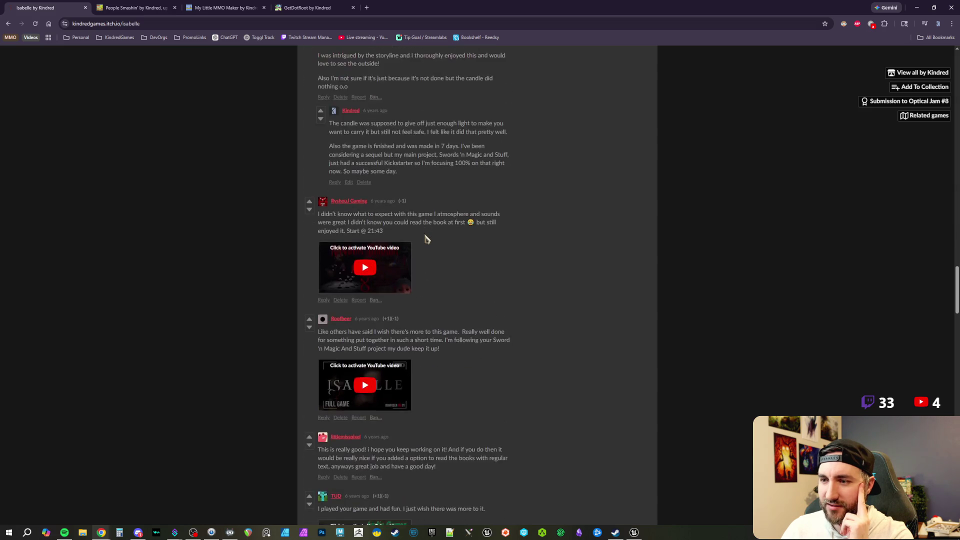
pyautogui.scroll(3, 426, 239)
pyautogui.scroll(5, 427, 239)
pyautogui.scroll(-2, 427, 240)
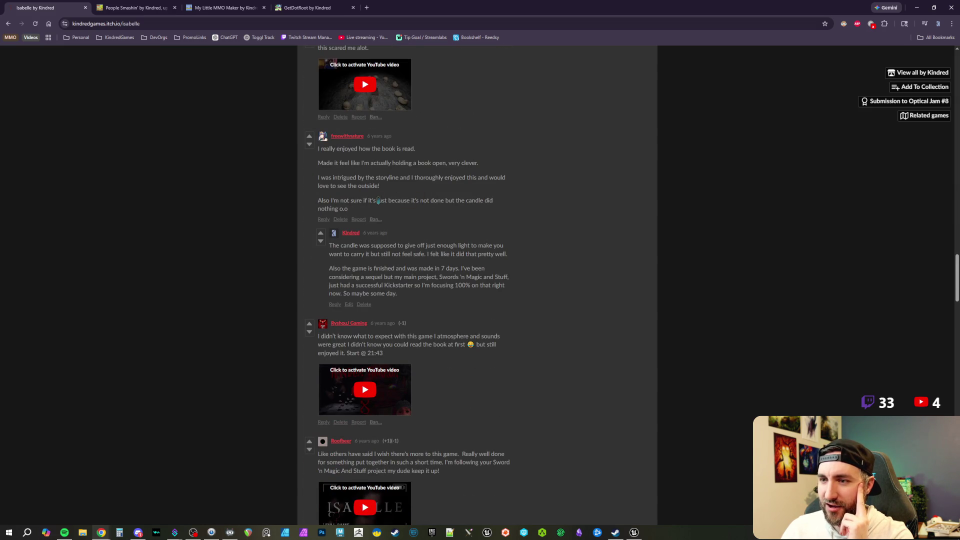
pyautogui.scroll(-15, 495, 284)
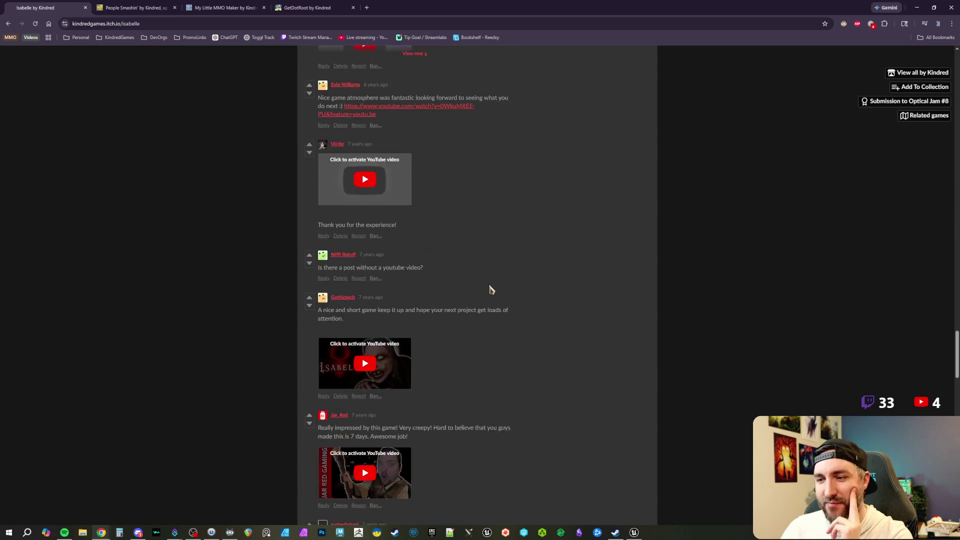
pyautogui.scroll(-15, 489, 287)
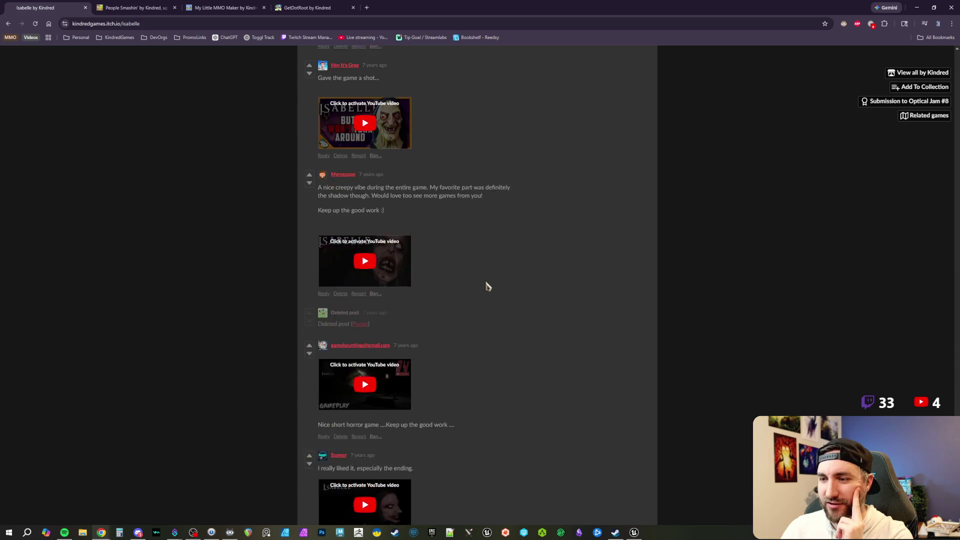
pyautogui.scroll(-15, 488, 286)
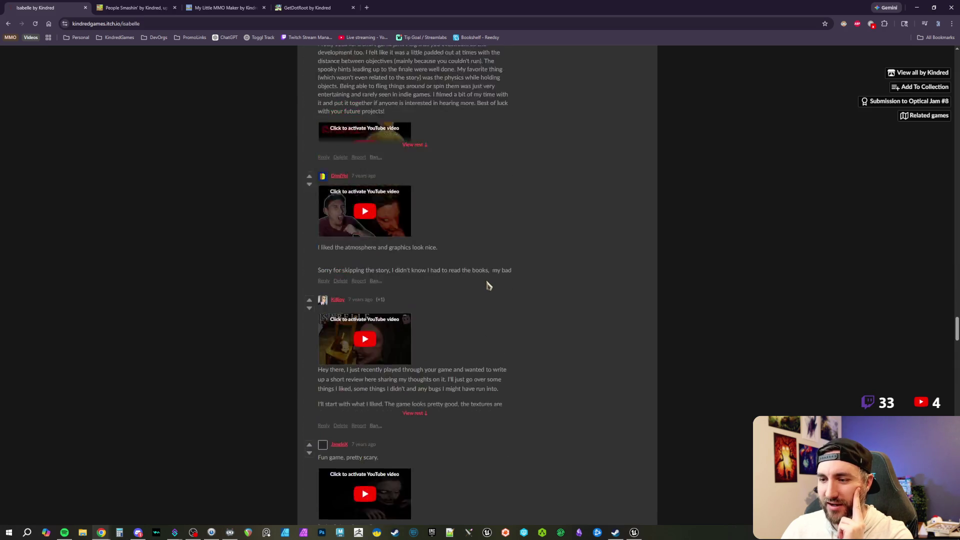
pyautogui.scroll(-15, 489, 283)
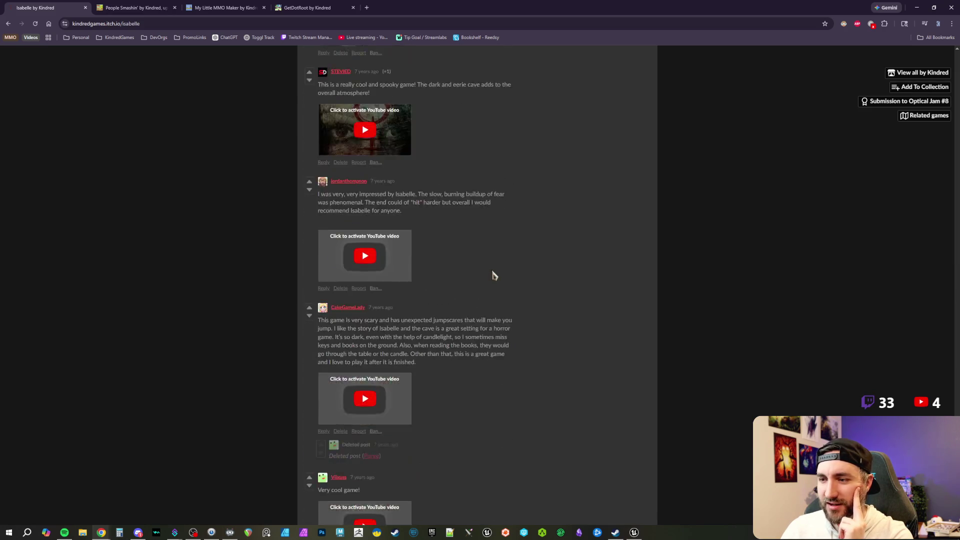
pyautogui.scroll(-10, 493, 274)
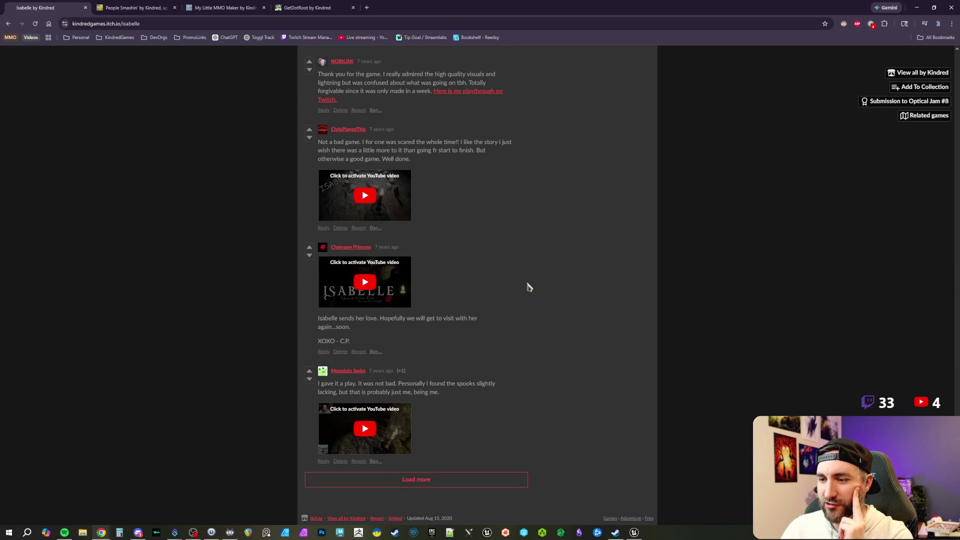
pyautogui.scroll(15, 580, 323)
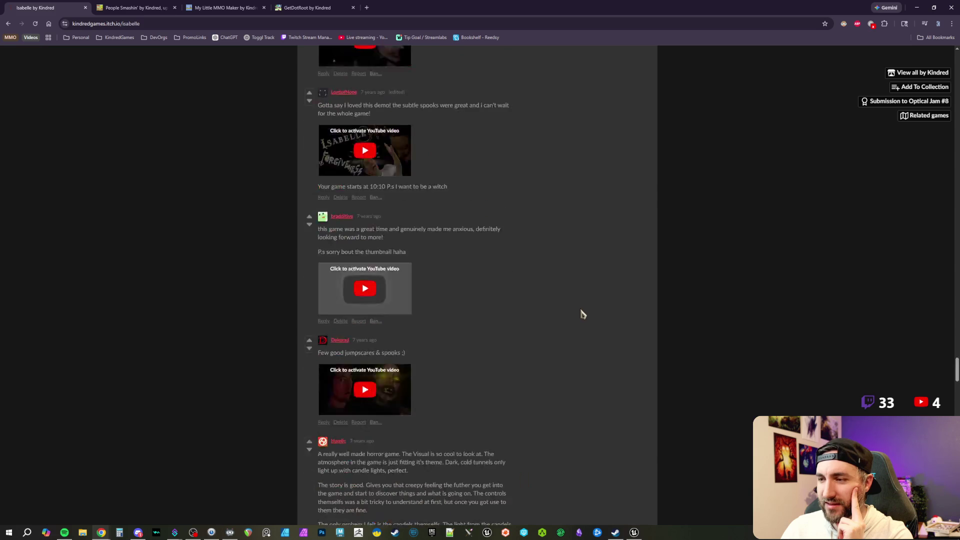
pyautogui.scroll(15, 588, 302)
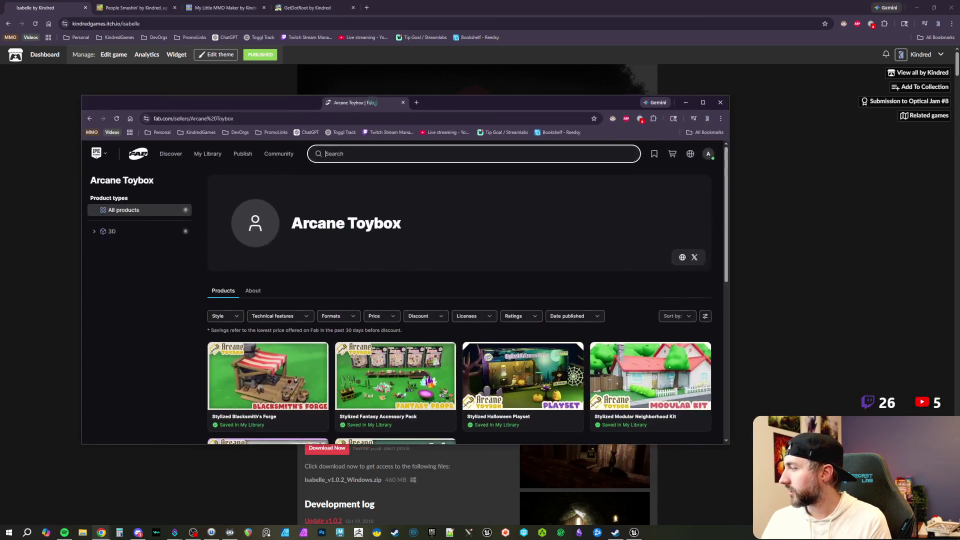
# Maximize the Arcane Toybox seller page window and take focus off its search field.
pyautogui.moveTo(414, 101); pyautogui.dragTo(369, 90)
pyautogui.doubleClick(369, 89)
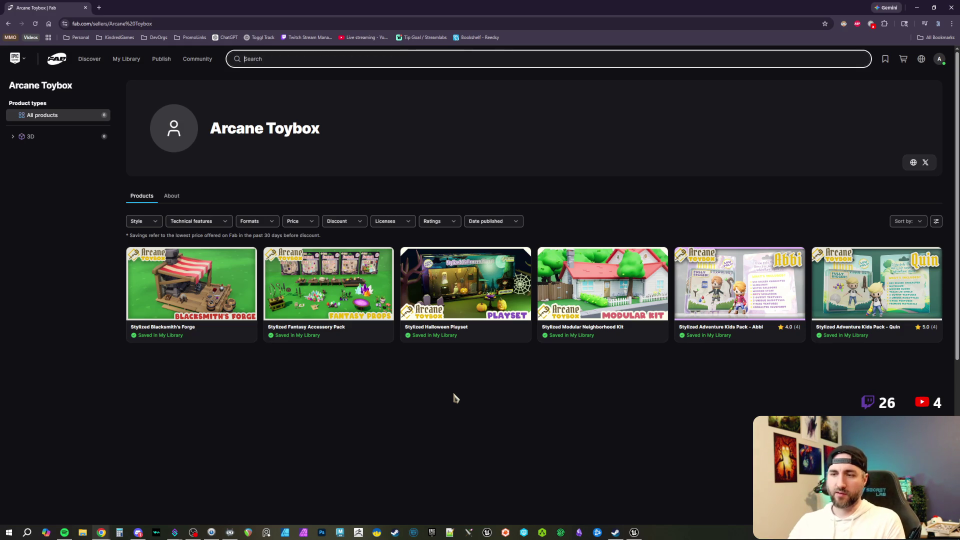
pyautogui.click(464, 393)
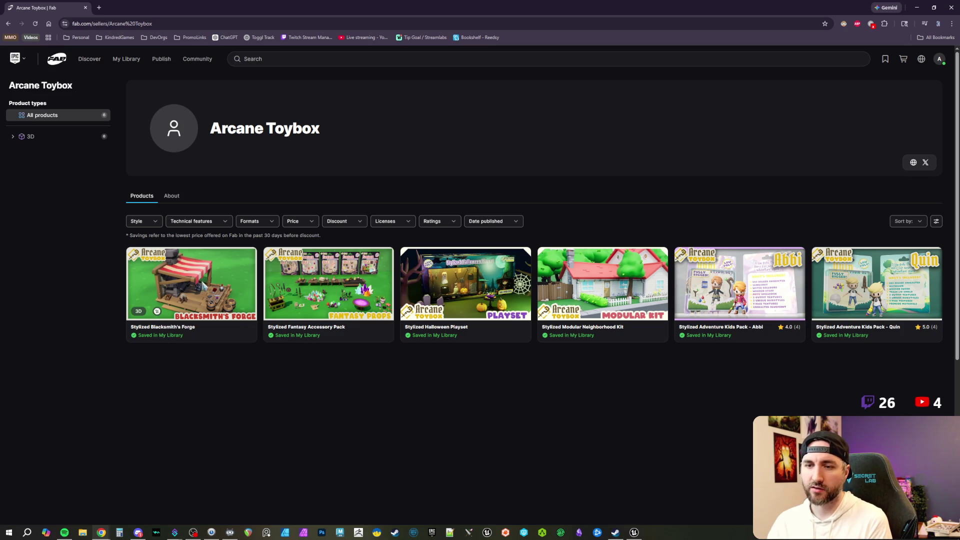
pyautogui.click(200, 274)
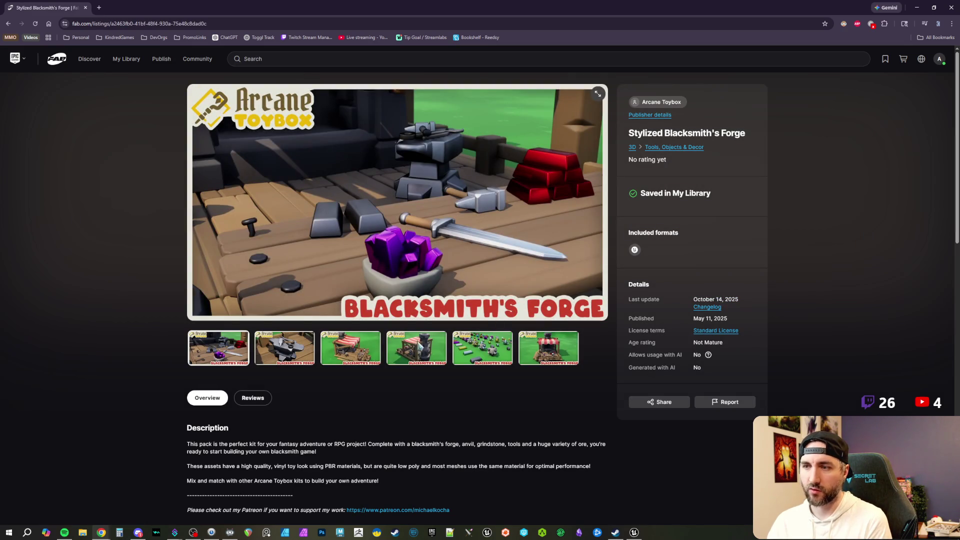
pyautogui.click(489, 352)
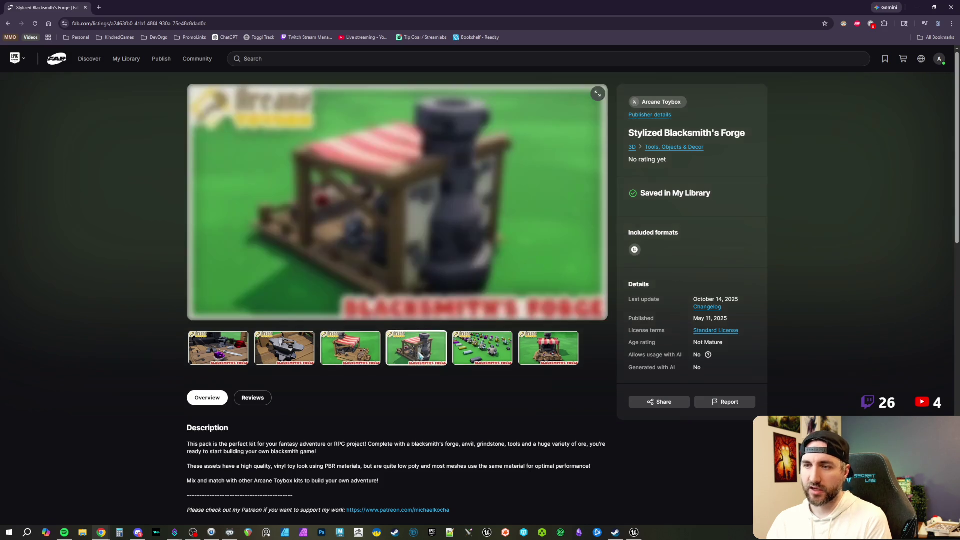
pyautogui.click(537, 356)
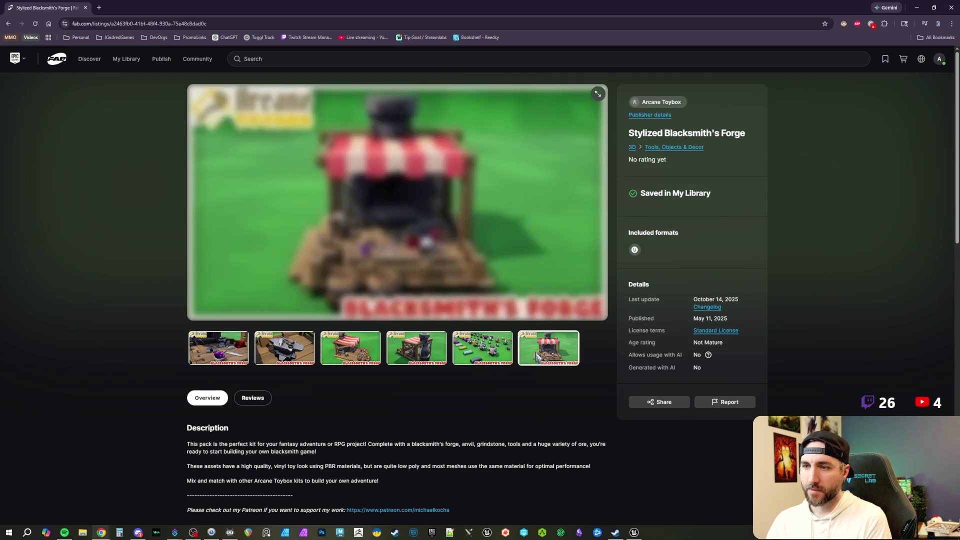
pyautogui.scroll(-3, 473, 315)
pyautogui.scroll(-3, 452, 302)
pyautogui.scroll(6, 440, 296)
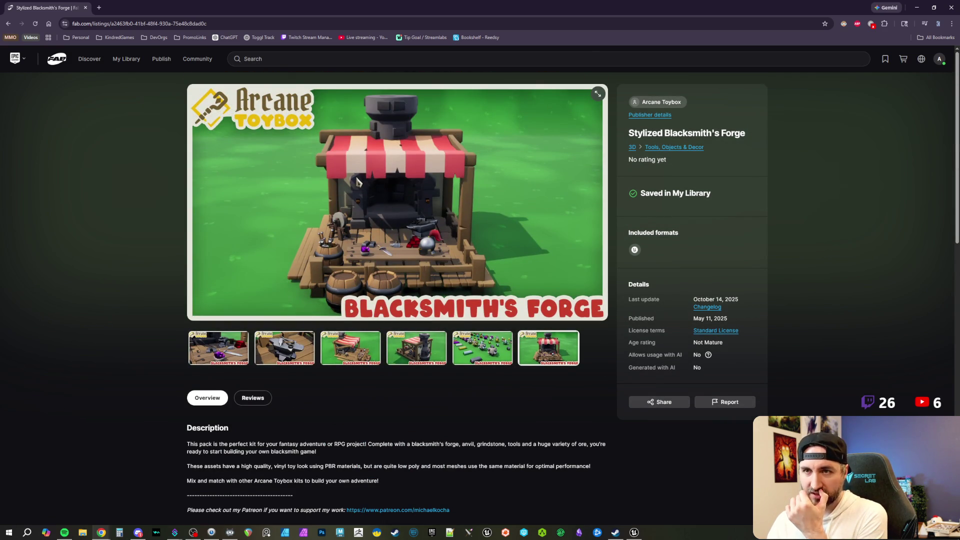
pyautogui.click(8, 23)
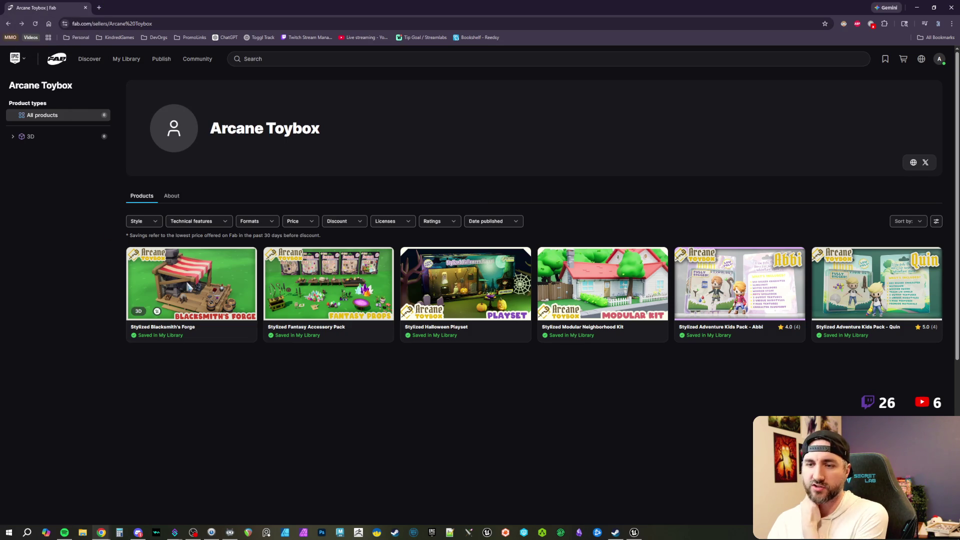
# Close the Arcane Toybox Fab window and the browser showing the Isabelle page.
pyautogui.click(86, 8)
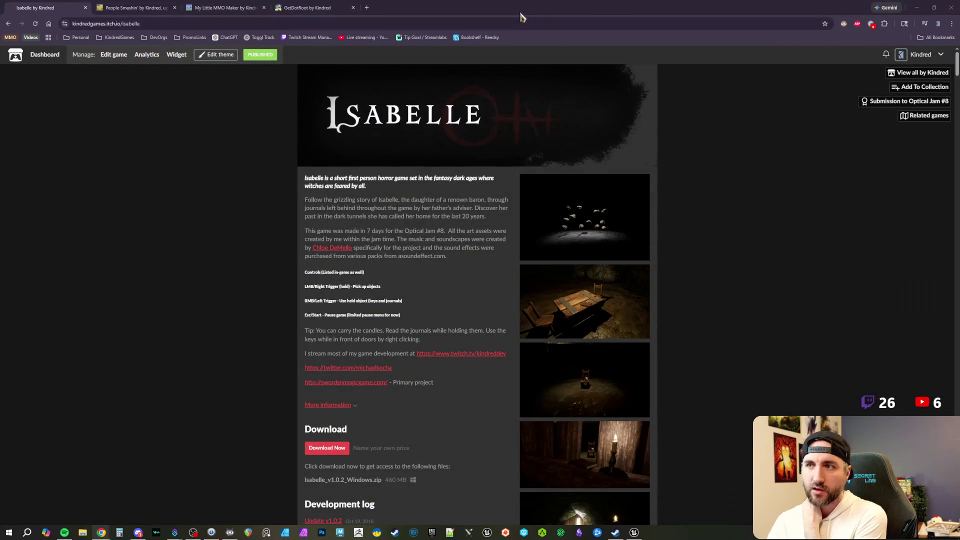
pyautogui.click(951, 7)
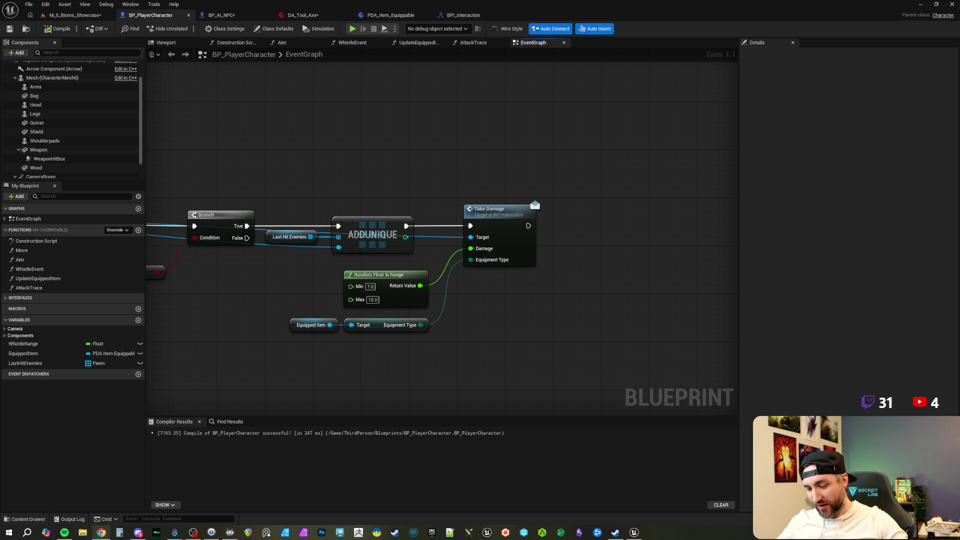
pyautogui.scroll(-1, 456, 193)
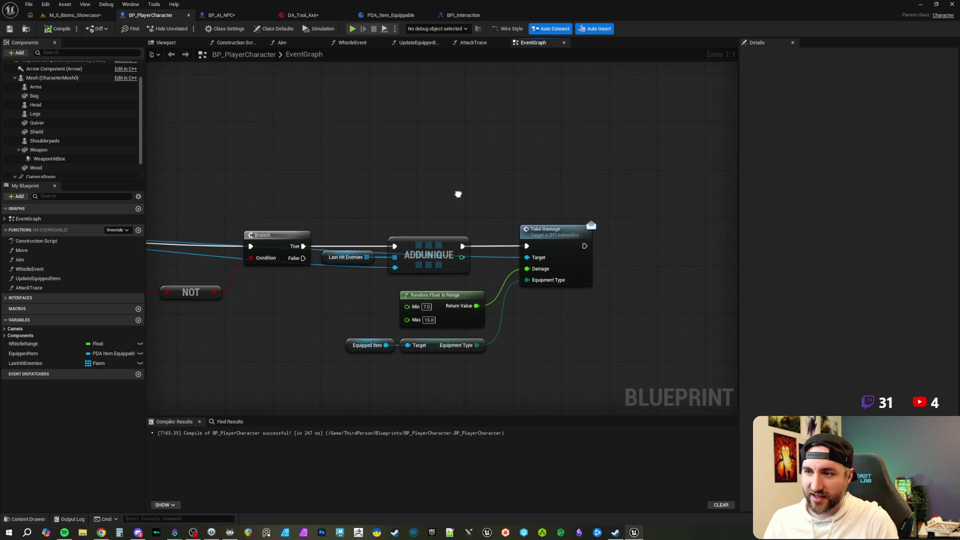
pyautogui.moveTo(400, 191)
pyautogui.mouseDown()
pyautogui.moveTo(502, 178)
pyautogui.moveTo(509, 187)
pyautogui.mouseUp()
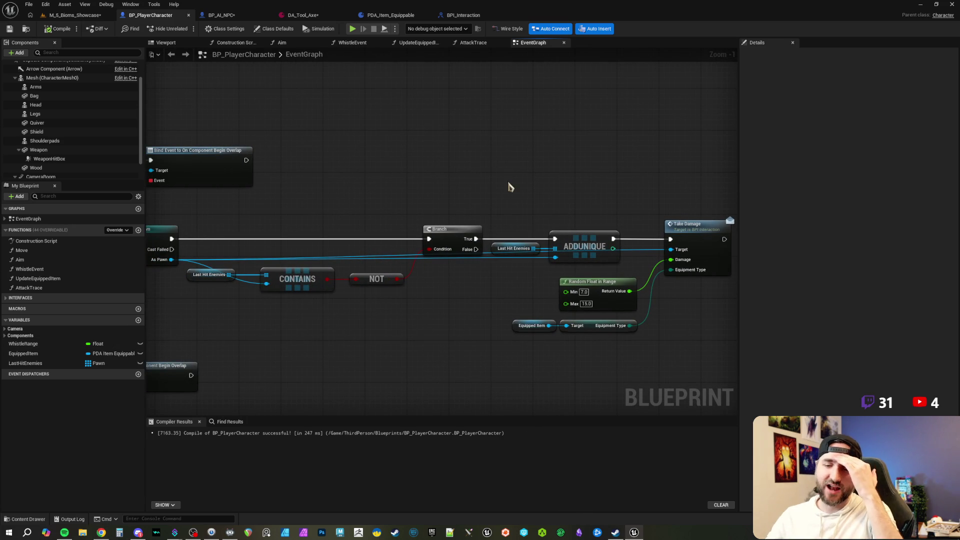
pyautogui.moveTo(506, 187); pyautogui.dragTo(493, 179)
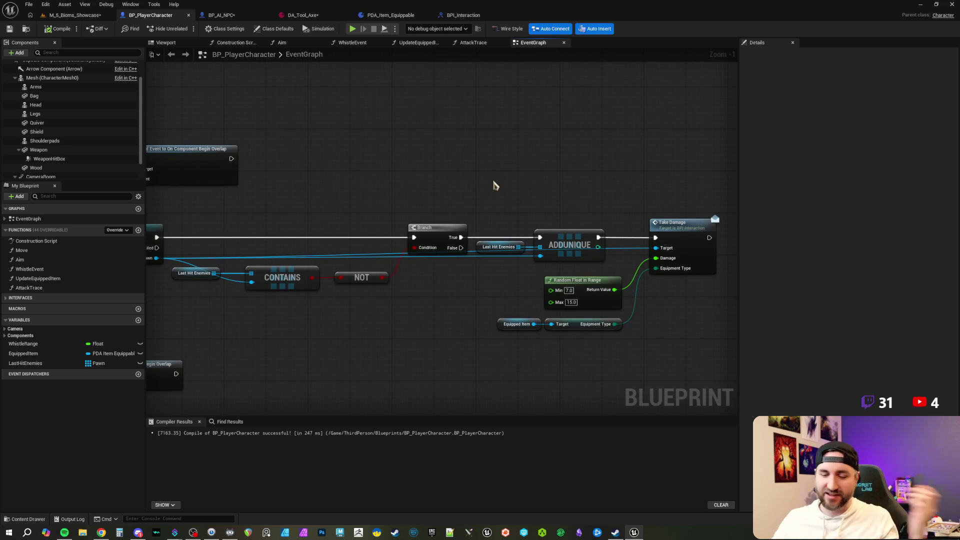
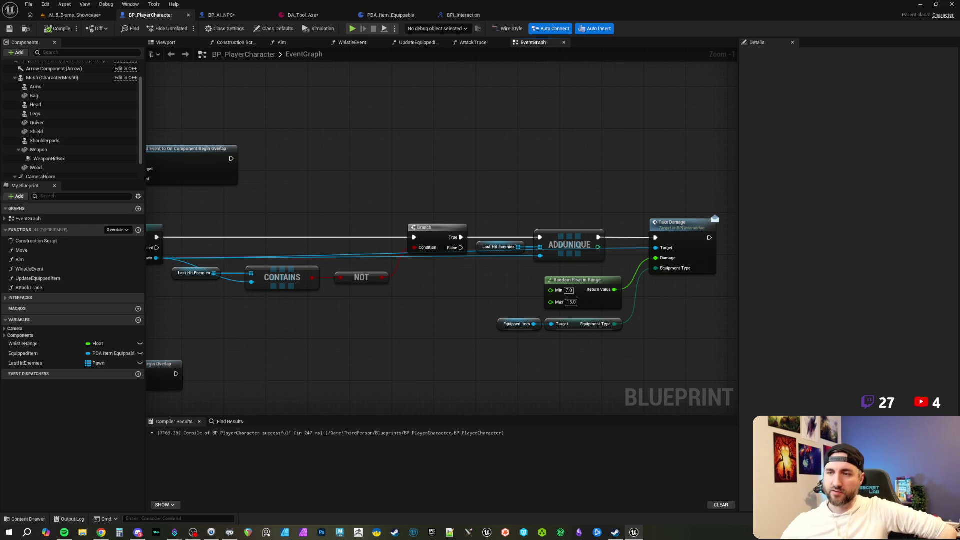
# Leave the compiled BP_PlayerCharacter graph and return to the M_5_Bioms_Showcase level view.
pyautogui.moveTo(323, 169)
pyautogui.mouseDown()
pyautogui.moveTo(398, 184)
pyautogui.moveTo(375, 182)
pyautogui.mouseUp()
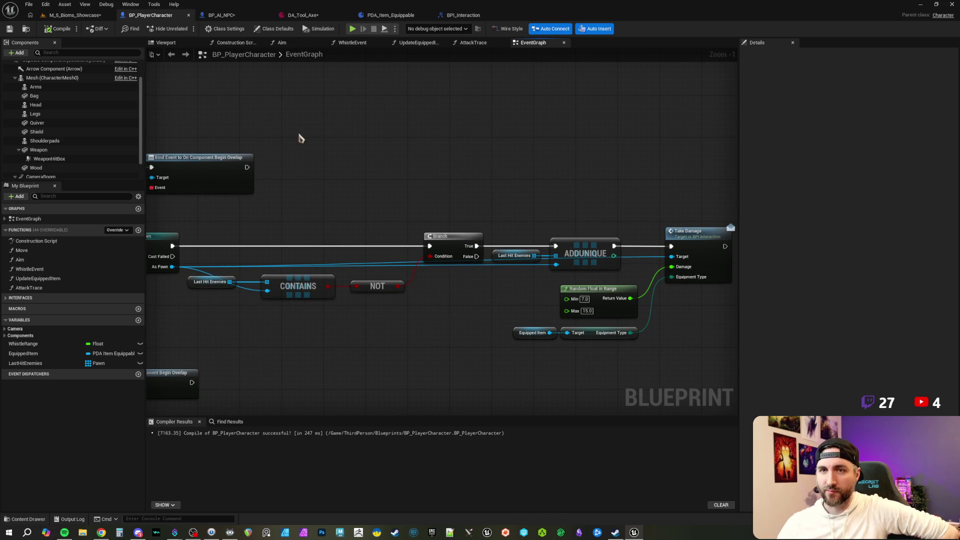
pyautogui.click(75, 15)
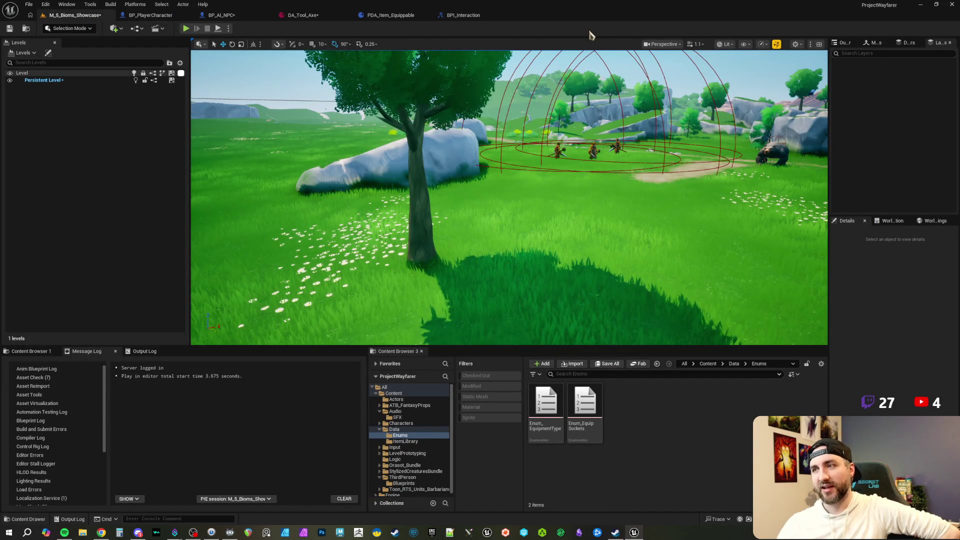
# Fly the camera toward the domed enemies, then bring up the DA_Tool_Axe data asset.
pyautogui.moveTo(478, 165); pyautogui.dragTo(607, 185)
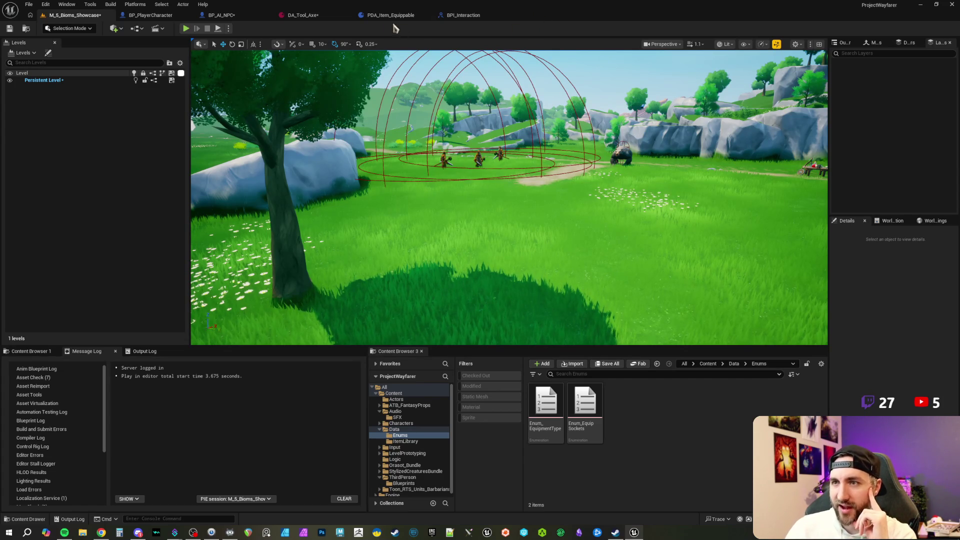
pyautogui.click(322, 15)
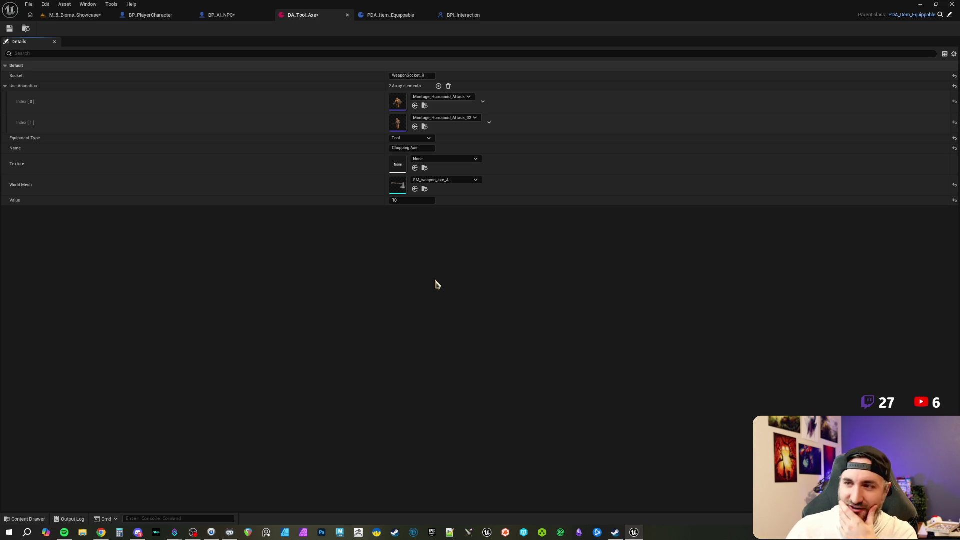
# Save DA_Tool_Axe and switch to the PDA_Item_Equippable blueprint with its EquipmentType variable.
pyautogui.click(10, 28)
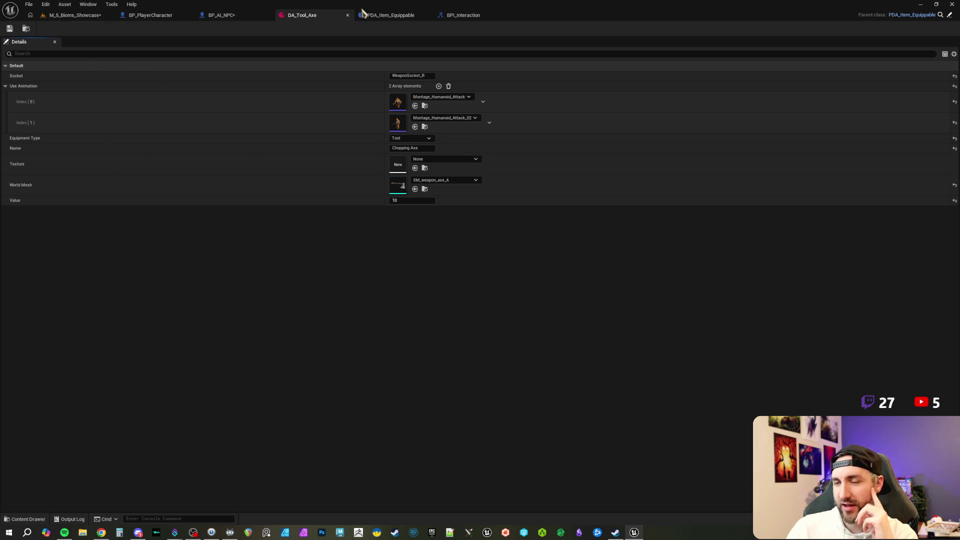
pyautogui.click(383, 19)
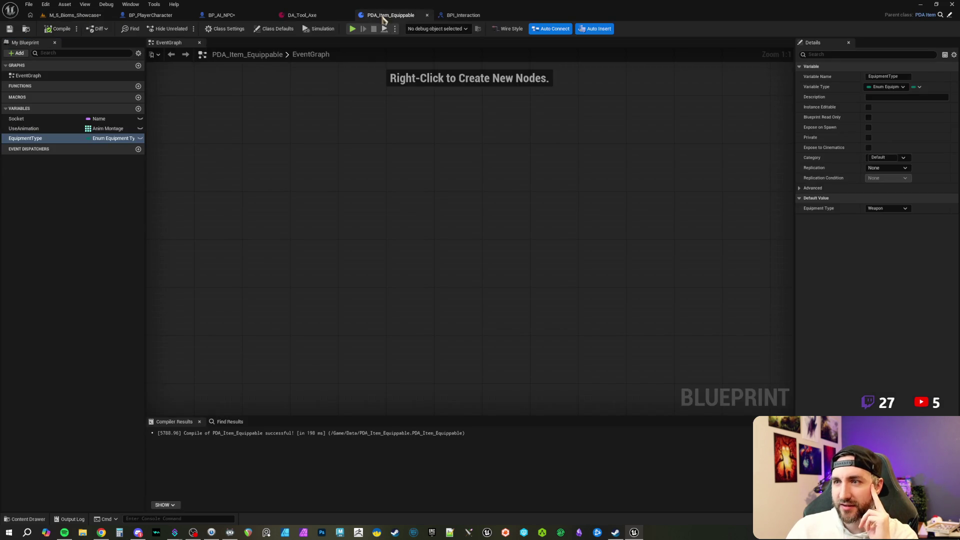
# Check the level, PDA_Item_Equippable, BPI_Interaction and BP_AI_NPC tabs, ending on DA_Tool_Axe (Equipment Type Tool).
pyautogui.click(74, 19)
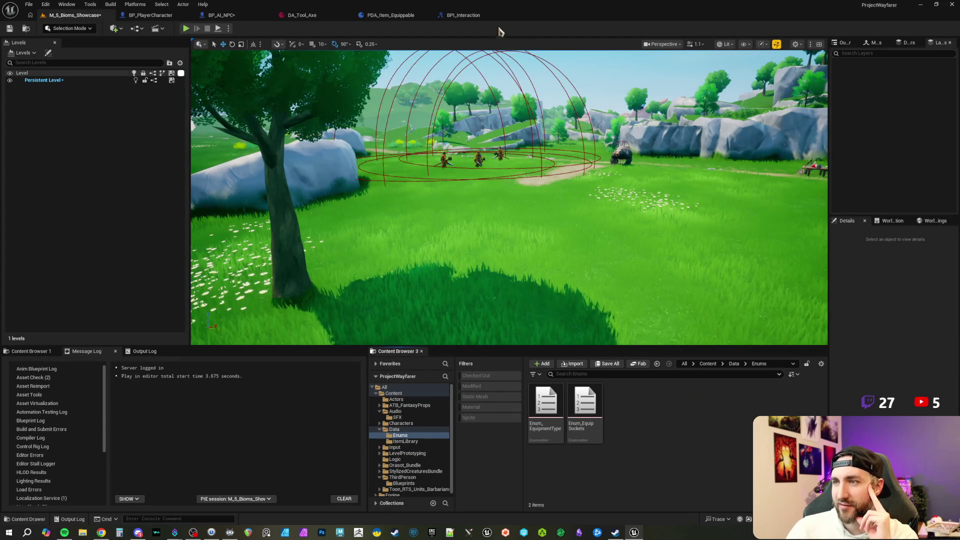
pyautogui.click(398, 15)
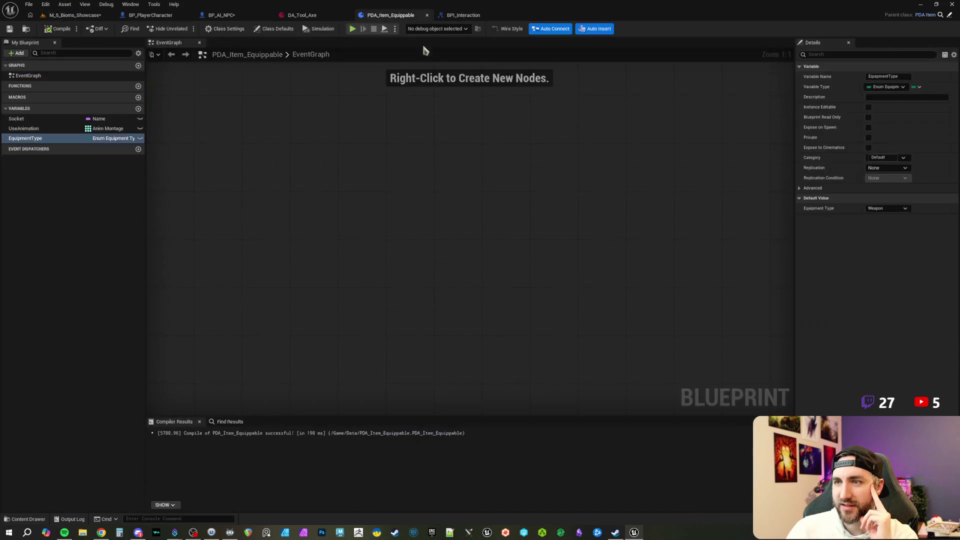
pyautogui.click(460, 16)
pyautogui.click(235, 17)
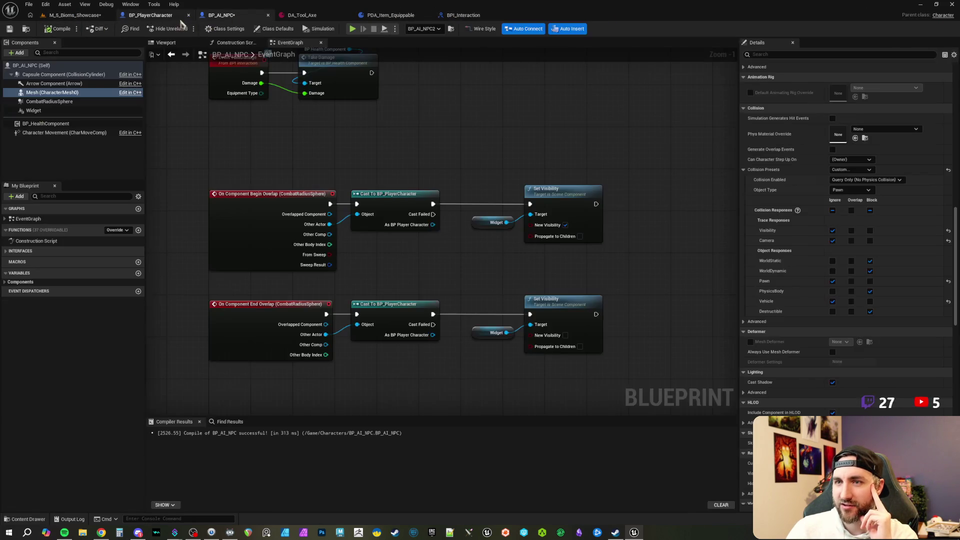
pyautogui.click(406, 16)
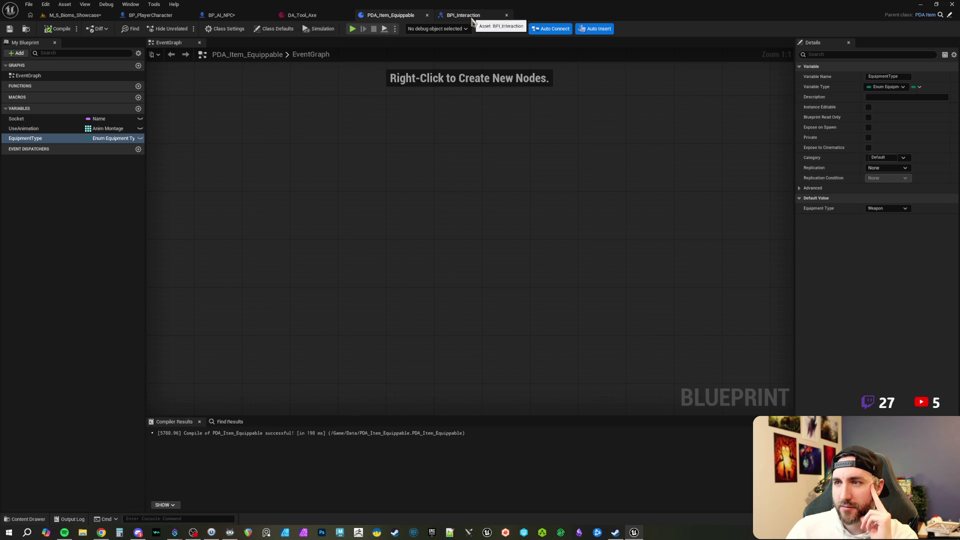
pyautogui.click(302, 15)
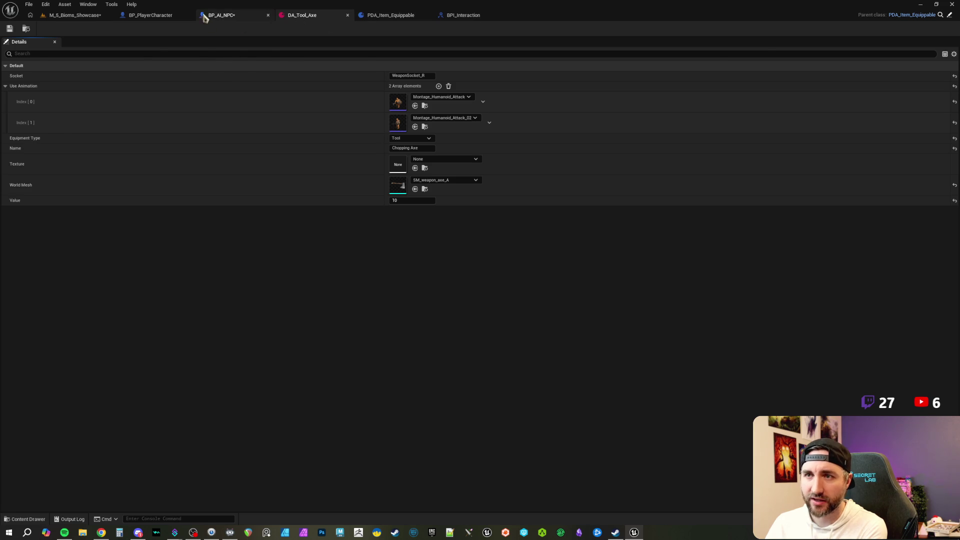
# Pass through BP_AI_NPC and return to the M_5_Bioms_Showcase level view.
pyautogui.click(220, 16)
pyautogui.click(82, 16)
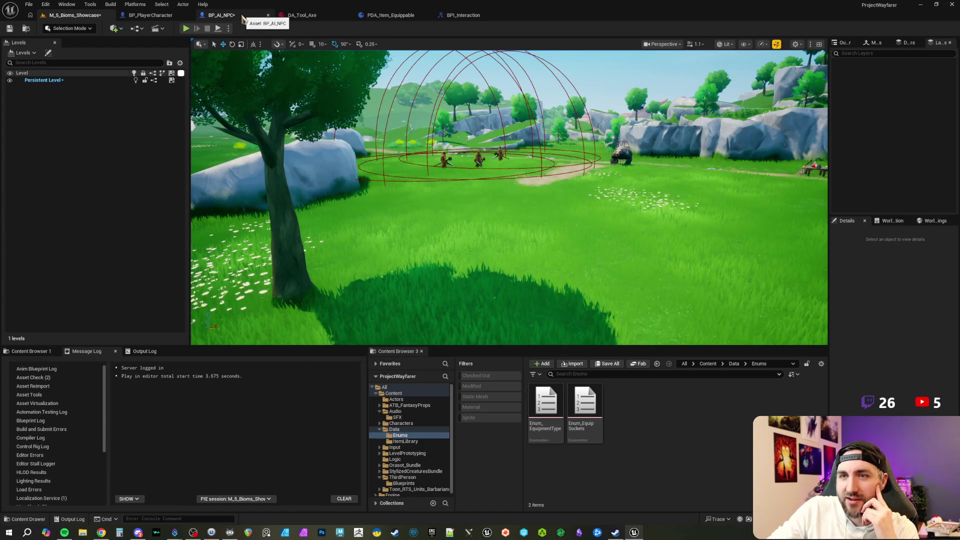
# Compare the player's Take Damage call, then frame BP_AI_NPC's Event TakeDamage and select its Take Damage node.
pyautogui.click(242, 18)
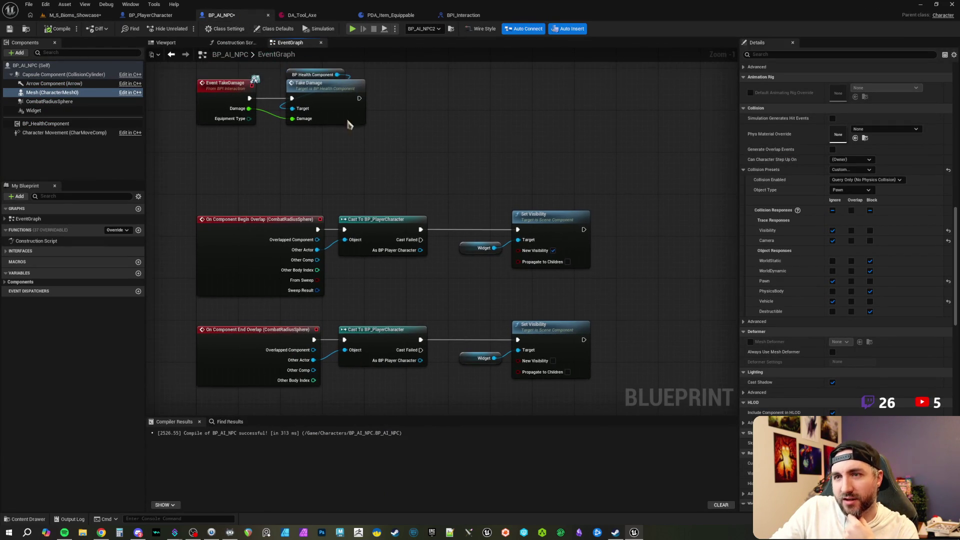
pyautogui.click(150, 15)
pyautogui.moveTo(507, 179)
pyautogui.mouseDown()
pyautogui.moveTo(547, 197)
pyautogui.moveTo(461, 145)
pyautogui.moveTo(456, 157)
pyautogui.moveTo(427, 152)
pyautogui.mouseUp()
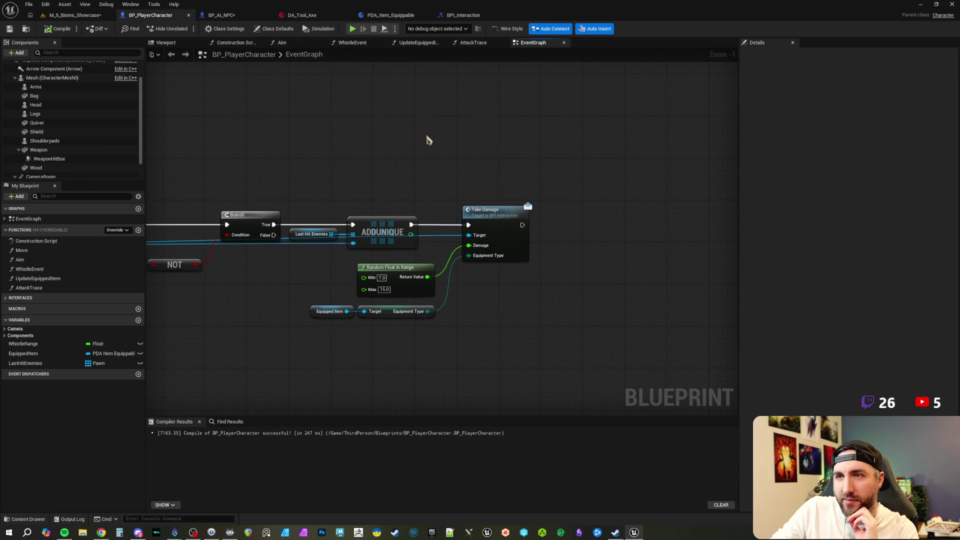
pyautogui.click(232, 18)
pyautogui.moveTo(423, 165)
pyautogui.mouseDown()
pyautogui.moveTo(378, 125)
pyautogui.moveTo(405, 212)
pyautogui.moveTo(416, 214)
pyautogui.moveTo(385, 145)
pyautogui.mouseUp()
pyautogui.click(376, 191)
# Add an Equal (Weapon) check on Equipment Type and a Branch node before Take Damage.
pyautogui.moveTo(376, 191); pyautogui.dragTo(531, 192)
pyautogui.scroll(1, 280, 215)
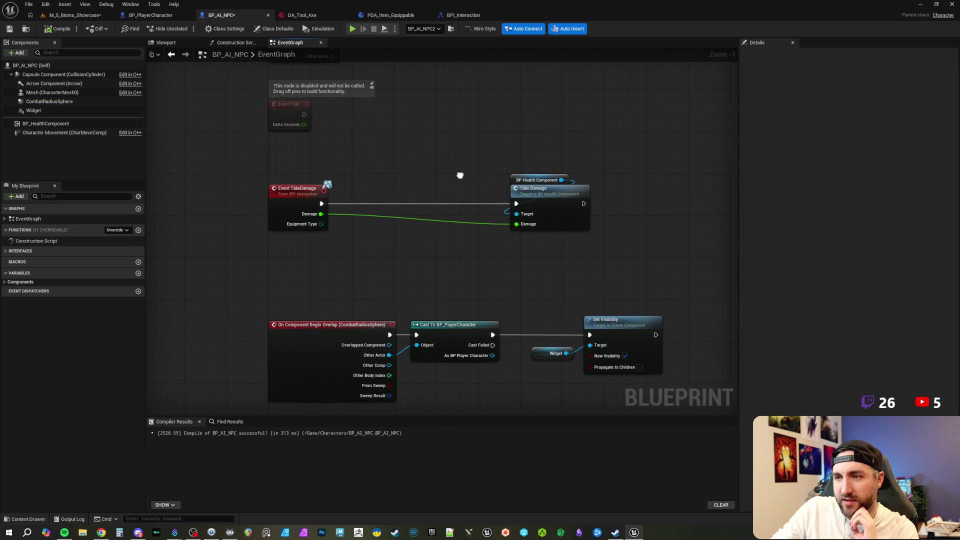
pyautogui.moveTo(306, 228); pyautogui.dragTo(328, 235)
pyautogui.write('=')
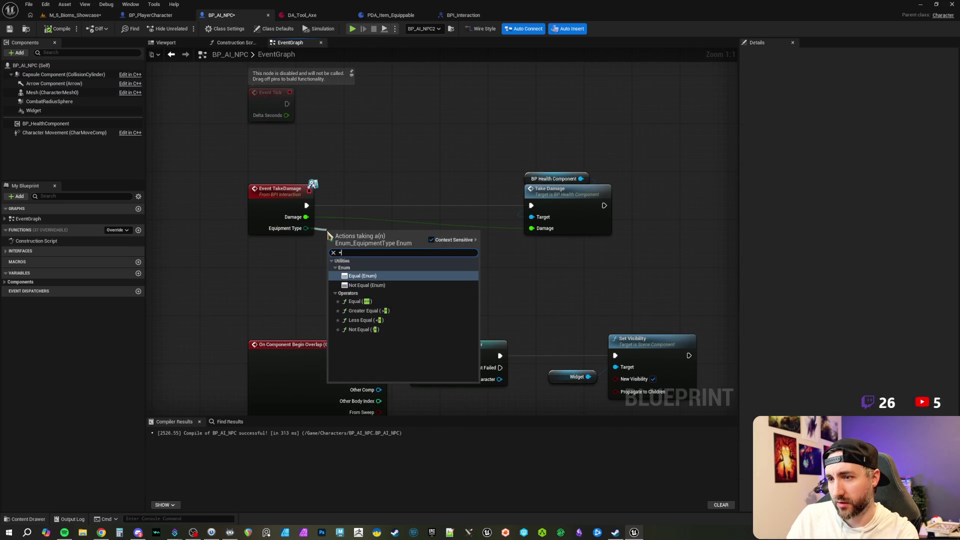
pyautogui.click(362, 276)
pyautogui.moveTo(445, 240)
pyautogui.mouseDown()
pyautogui.moveTo(428, 196)
pyautogui.moveTo(441, 195)
pyautogui.mouseUp()
pyautogui.write('branch')
pyautogui.press('Return')
# Shift the Branch and Take Damage nodes right and move the Equal (Weapon) node down.
pyautogui.moveTo(420, 155); pyautogui.dragTo(555, 235)
pyautogui.moveTo(430, 196); pyautogui.dragTo(490, 196)
pyautogui.moveTo(378, 243); pyautogui.dragTo(379, 273)
pyautogui.click(443, 287)
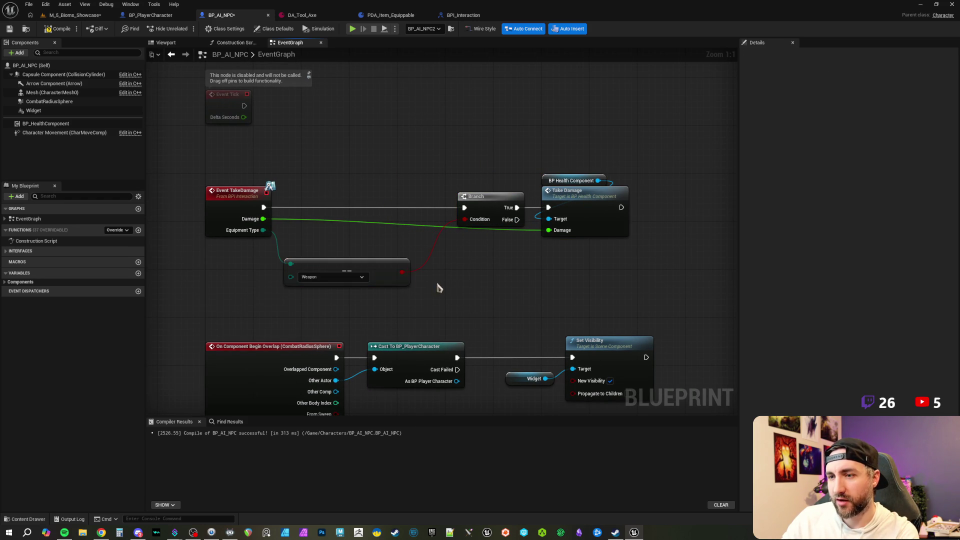
pyautogui.moveTo(450, 273)
pyautogui.mouseDown()
pyautogui.moveTo(464, 283)
pyautogui.moveTo(453, 288)
pyautogui.mouseUp()
# Add a Select node driven by the Equal result, feeding Take Damage's Damage, and move the unused Branch aside.
pyautogui.write('/')
pyautogui.press('BackSpace')
pyautogui.write('selec')
pyautogui.scroll(-4, 497, 350)
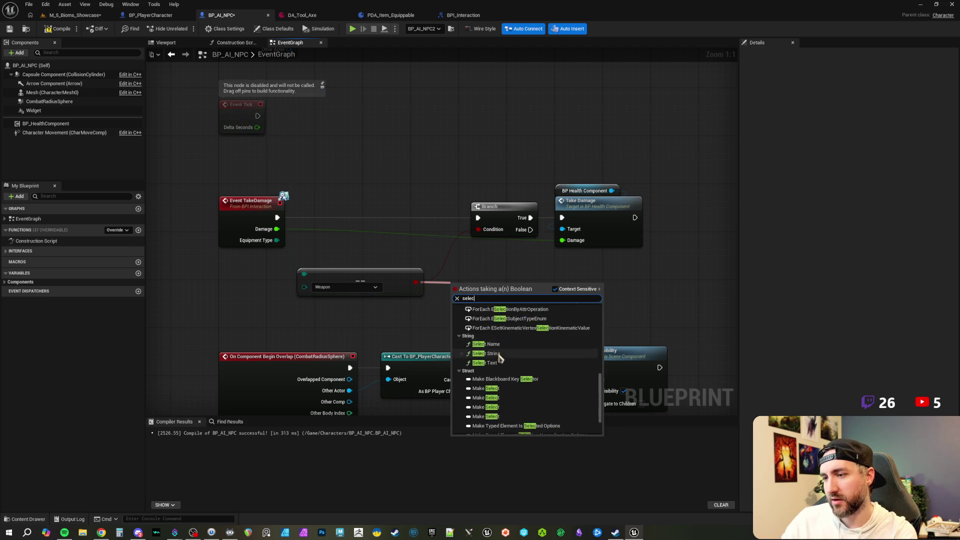
pyautogui.click(488, 419)
pyautogui.moveTo(513, 295); pyautogui.dragTo(562, 240)
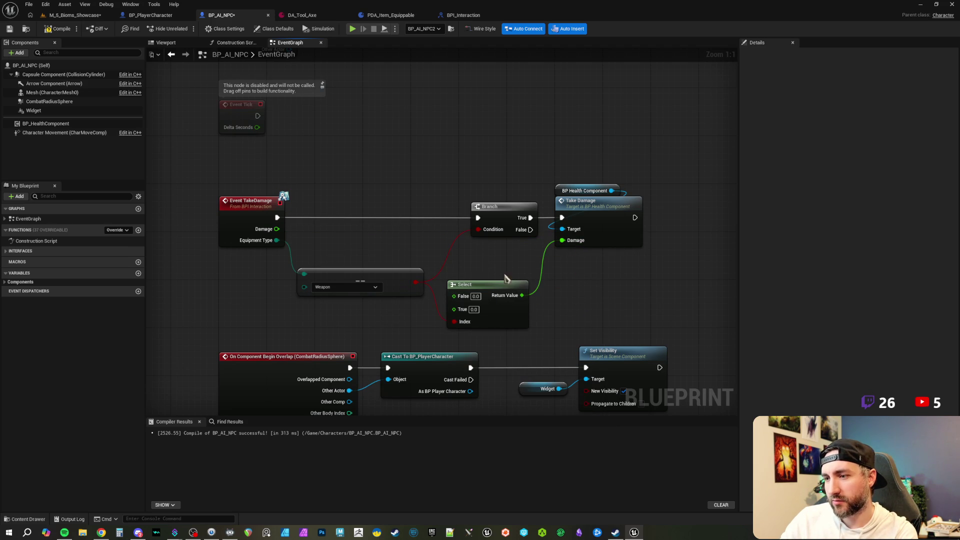
pyautogui.moveTo(505, 283); pyautogui.dragTo(511, 265)
pyautogui.moveTo(500, 220)
pyautogui.mouseDown()
pyautogui.moveTo(468, 153)
pyautogui.moveTo(509, 117)
pyautogui.mouseUp()
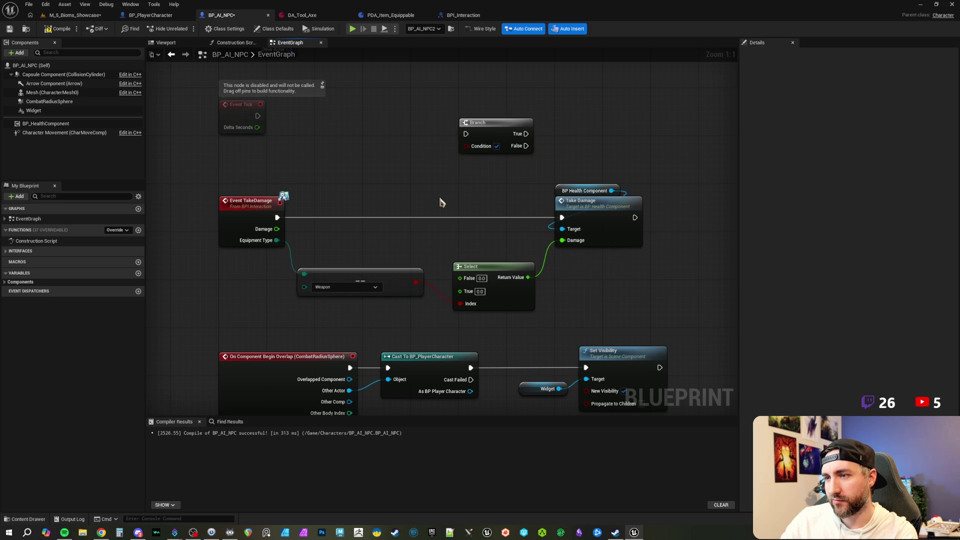
# Wire raw Damage to Select's True and Damage × 0.1 to its False input.
pyautogui.moveTo(275, 209)
pyautogui.mouseDown()
pyautogui.moveTo(457, 251)
pyautogui.moveTo(458, 278)
pyautogui.moveTo(467, 218)
pyautogui.mouseUp()
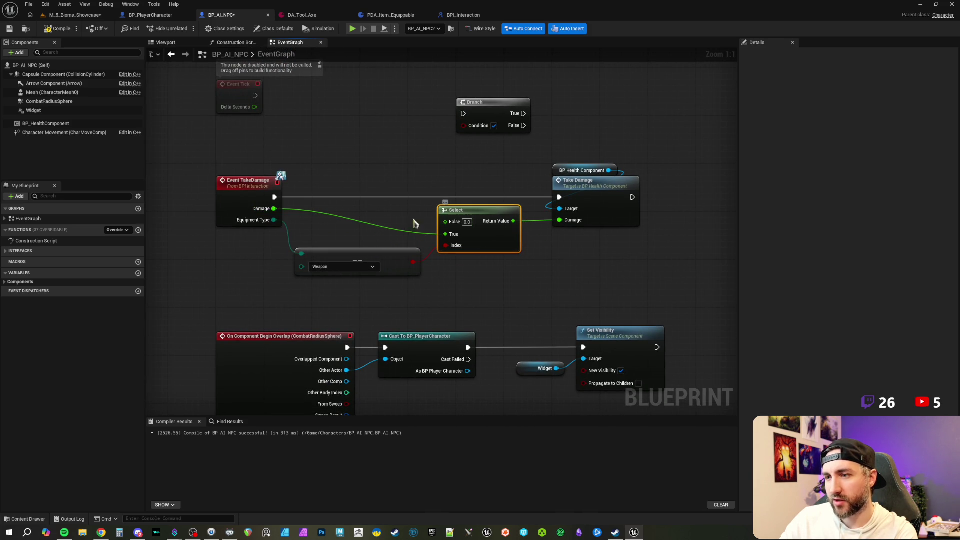
pyautogui.moveTo(292, 213); pyautogui.dragTo(342, 188)
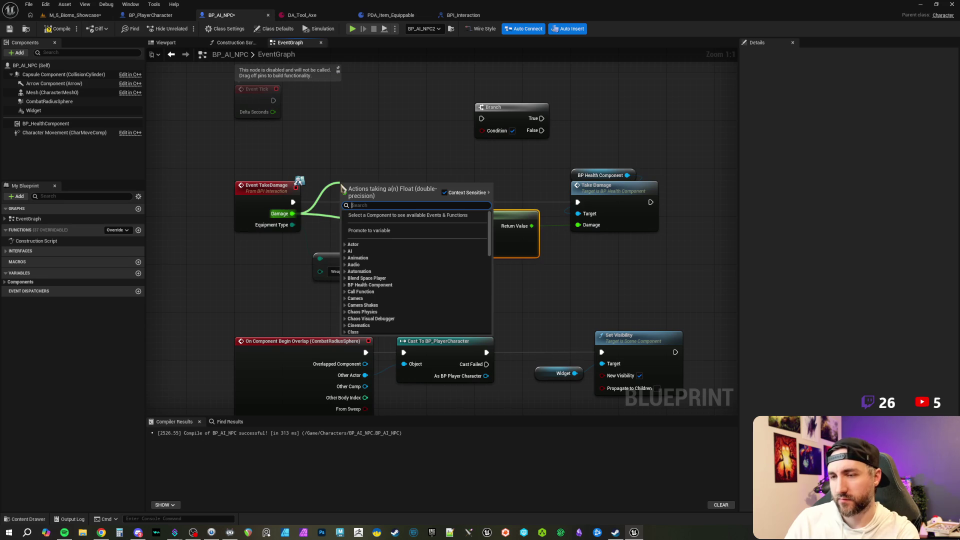
pyautogui.click(450, 197)
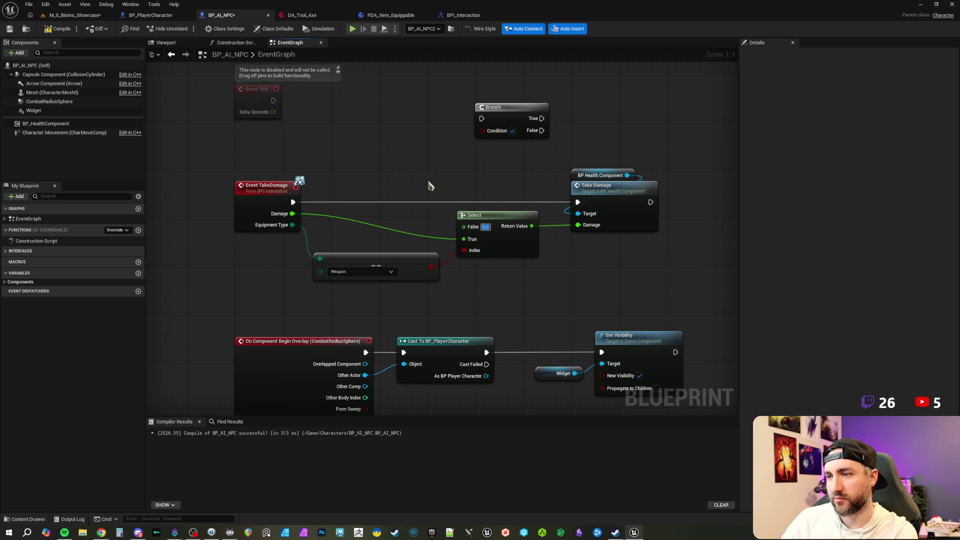
pyautogui.moveTo(293, 213); pyautogui.dragTo(326, 188)
pyautogui.write('*')
pyautogui.press('Return')
pyautogui.click(344, 205)
pyautogui.write('0.1')
pyautogui.click(386, 179)
pyautogui.moveTo(375, 193)
pyautogui.mouseDown()
pyautogui.moveTo(385, 213)
pyautogui.moveTo(439, 215)
pyautogui.moveTo(465, 230)
pyautogui.moveTo(353, 192)
pyautogui.moveTo(383, 209)
pyautogui.mouseUp()
# Compile and save BP_AI_NPC.
pyautogui.click(58, 28)
pyautogui.click(10, 29)
pyautogui.moveTo(288, 166); pyautogui.dragTo(408, 233)
pyautogui.click(397, 202)
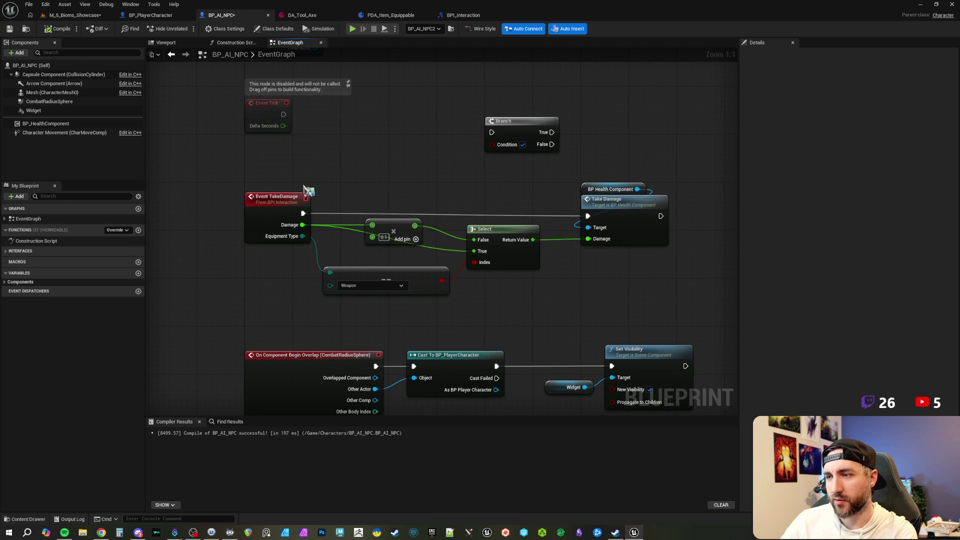
pyautogui.moveTo(277, 174); pyautogui.dragTo(402, 241)
pyautogui.click(328, 206)
pyautogui.moveTo(407, 199); pyautogui.dragTo(407, 210)
pyautogui.click(9, 28)
# Reroute the Damage-to-True wire below the Multiply node and shift the Select, Equal and Take Damage nodes right.
pyautogui.moveTo(459, 188); pyautogui.dragTo(397, 180)
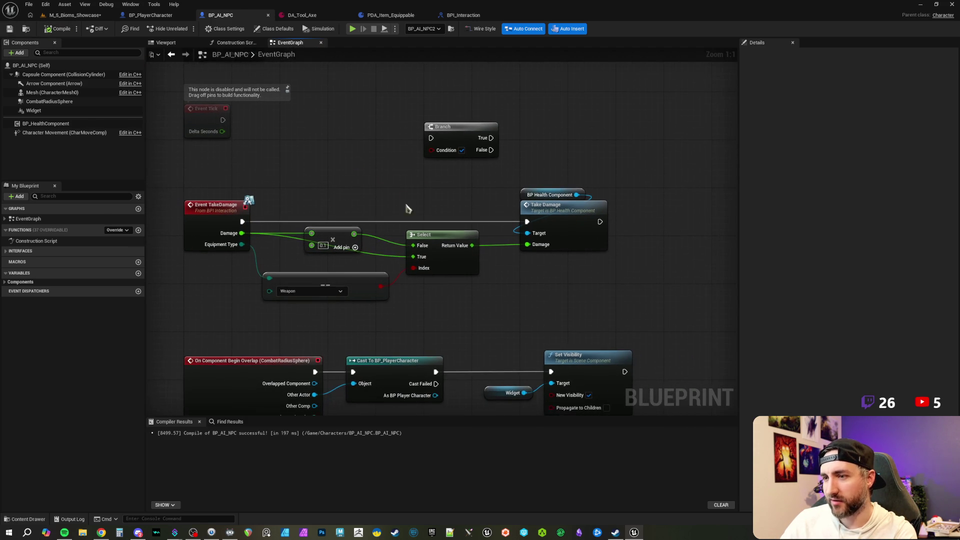
pyautogui.doubleClick(372, 246)
pyautogui.moveTo(372, 246); pyautogui.dragTo(312, 257)
pyautogui.moveTo(382, 190); pyautogui.dragTo(420, 197)
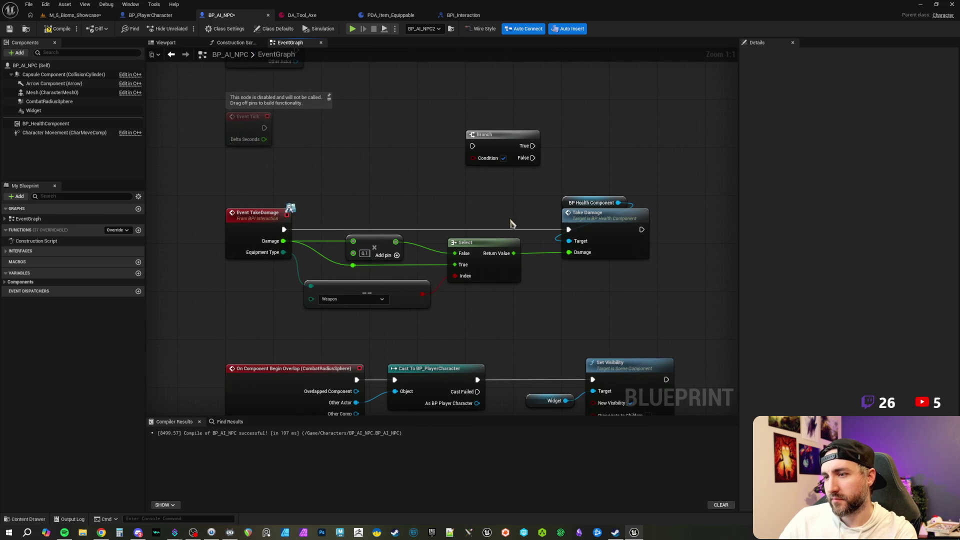
pyautogui.moveTo(512, 220); pyautogui.dragTo(491, 208)
pyautogui.moveTo(406, 190); pyautogui.dragTo(598, 283)
pyautogui.moveTo(600, 214); pyautogui.dragTo(631, 215)
pyautogui.click(376, 174)
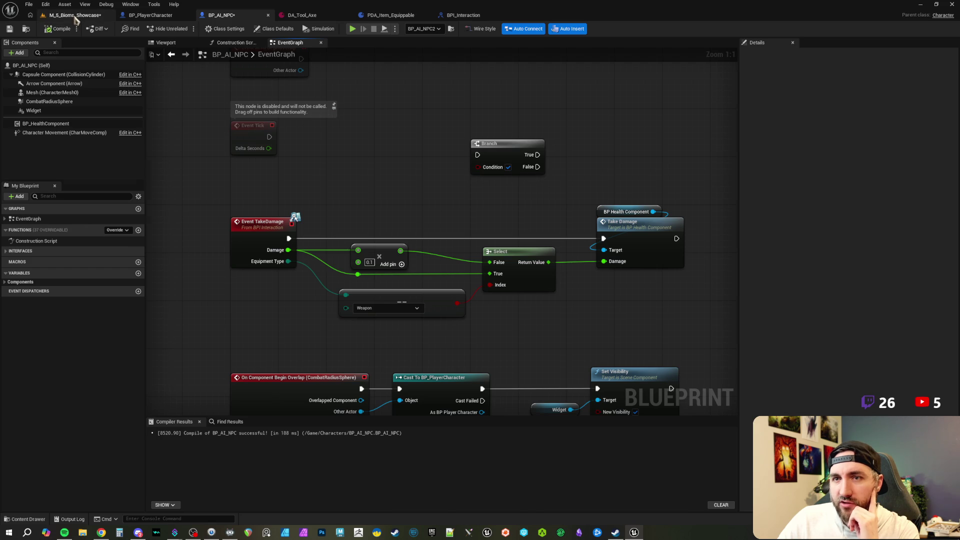
# Play in editor, run the axe-carrying character up to the three enemies, then stop with Esc.
pyautogui.click(75, 15)
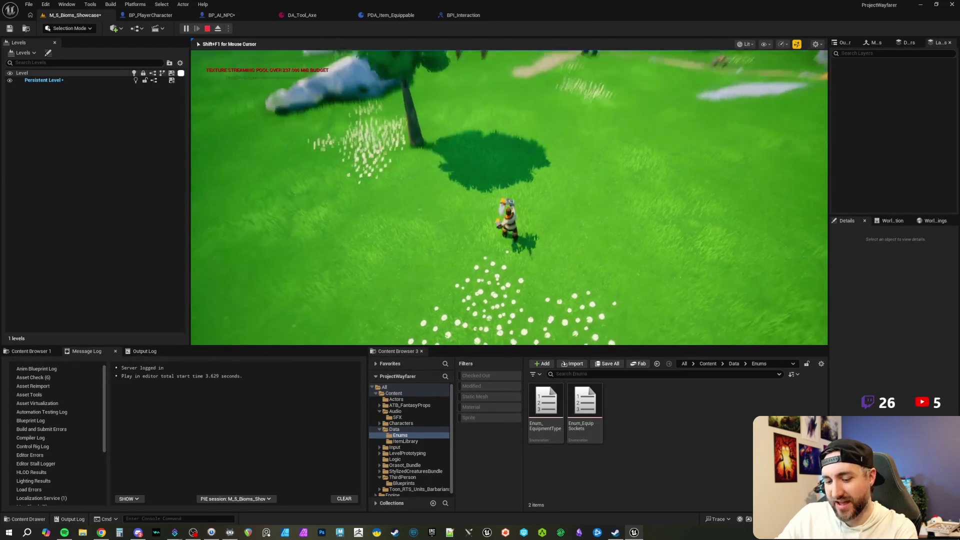
pyautogui.press('w')
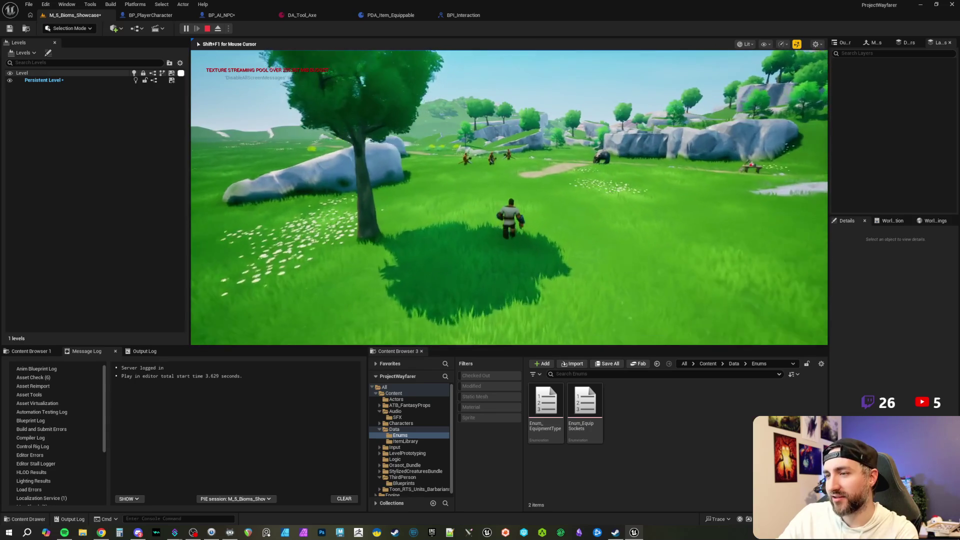
pyautogui.press('1')
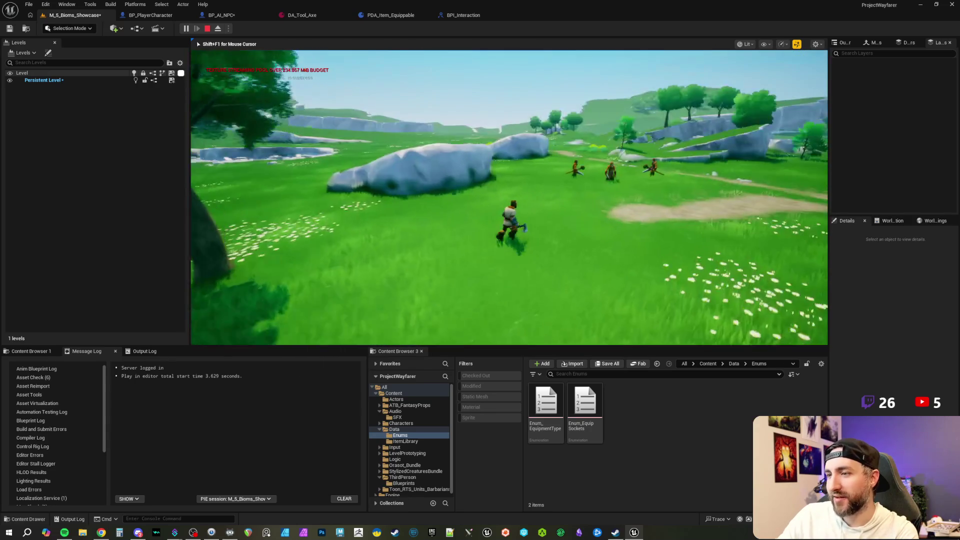
pyautogui.press('w')
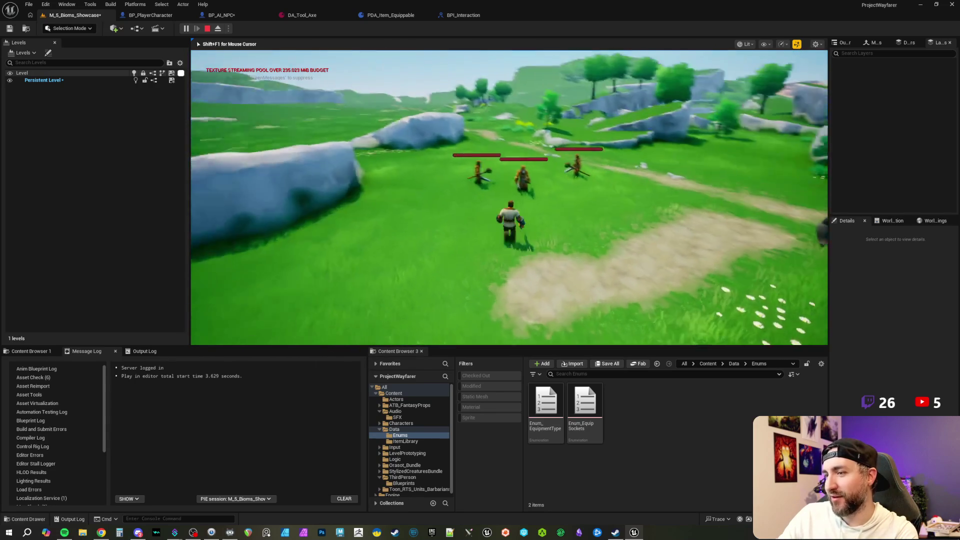
pyautogui.press('w')
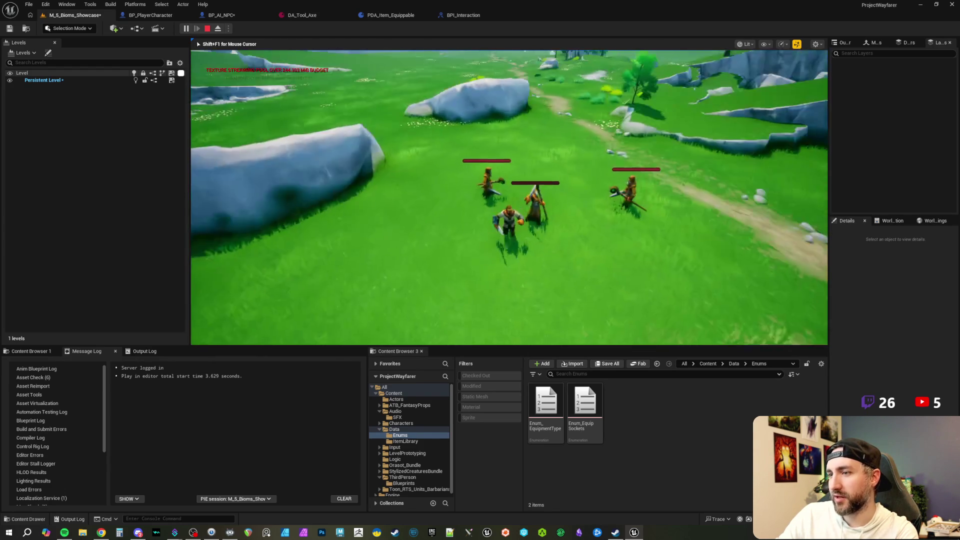
pyautogui.press('Escape')
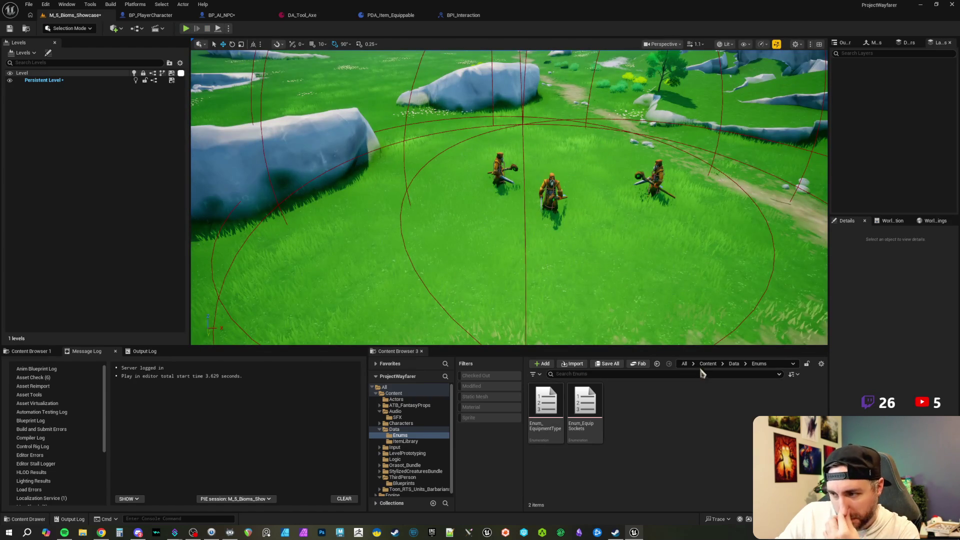
# In Content > Actors, add a new Actor blueprint class named BP_ResourceNode.
pyautogui.click(706, 364)
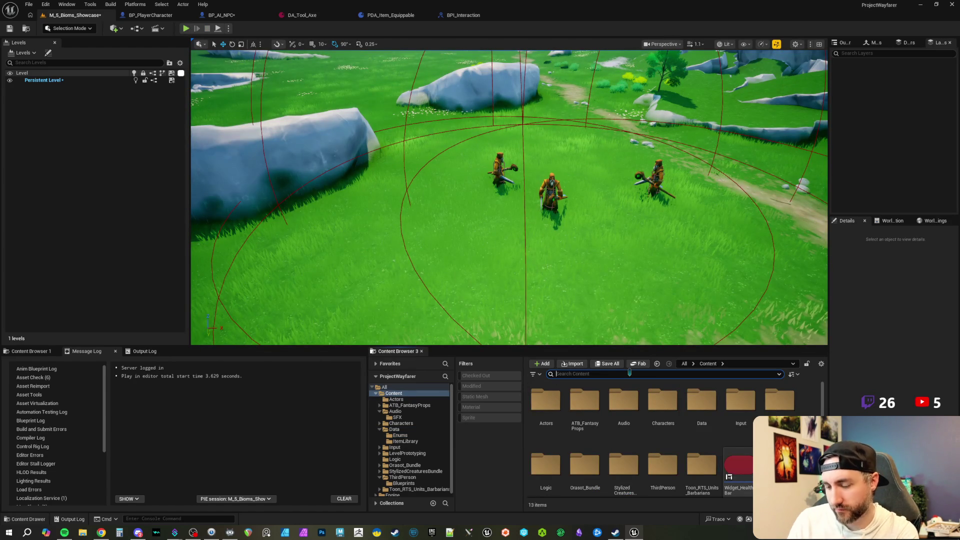
pyautogui.doubleClick(546, 400)
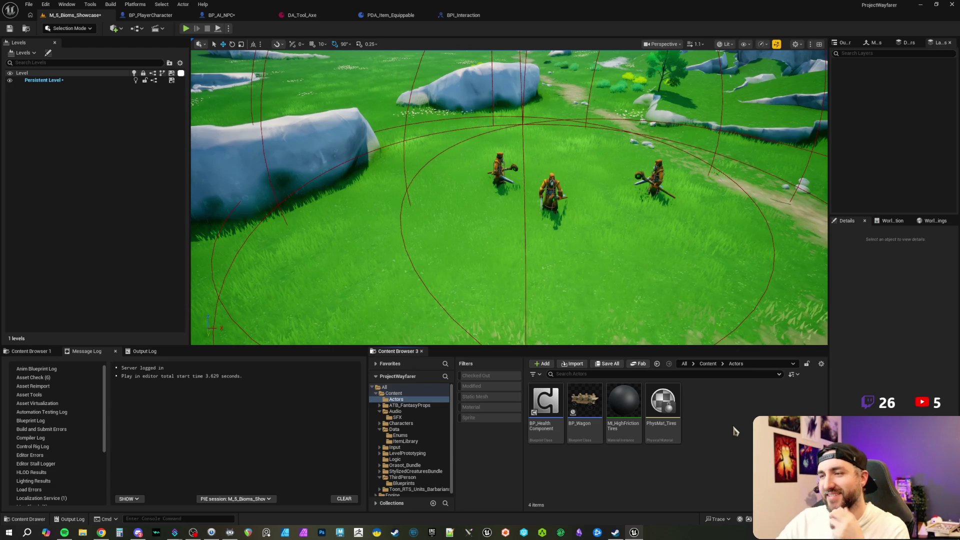
pyautogui.rightClick(731, 423)
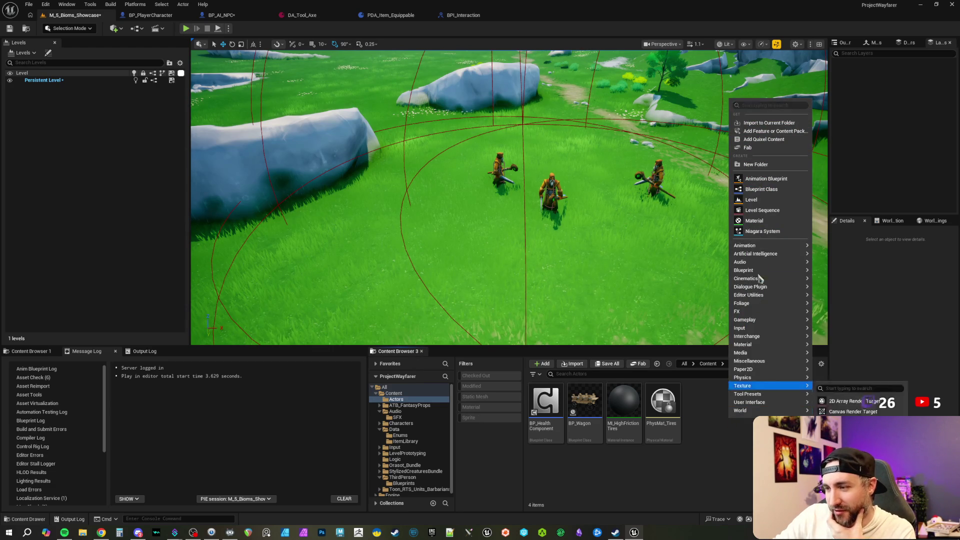
pyautogui.click(758, 189)
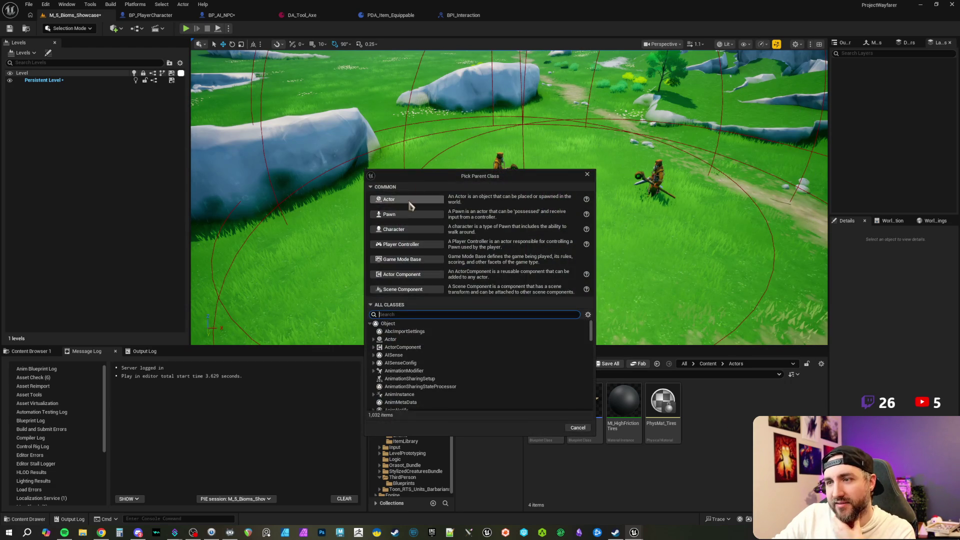
pyautogui.click(408, 199)
pyautogui.write('BP')
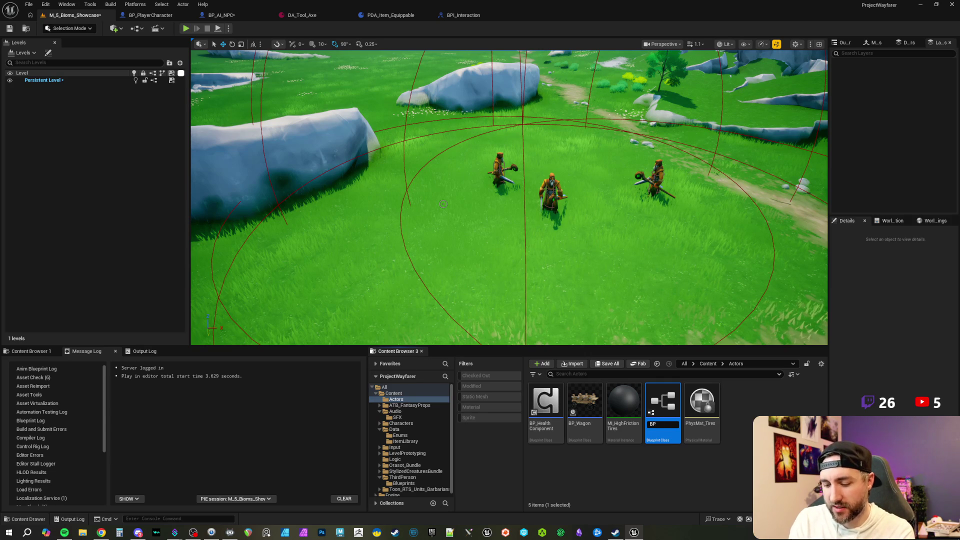
pyautogui.write('_Resource')
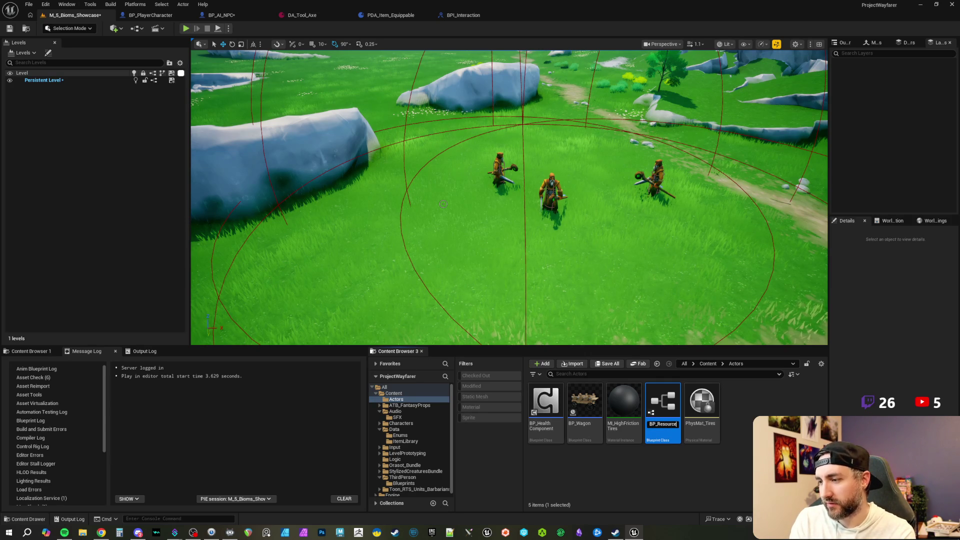
pyautogui.write('Node')
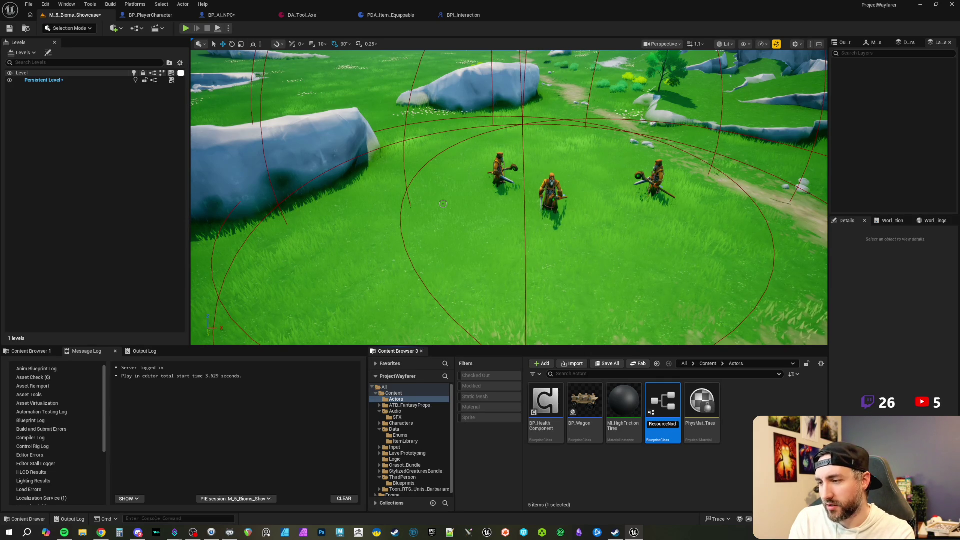
pyautogui.press('Return')
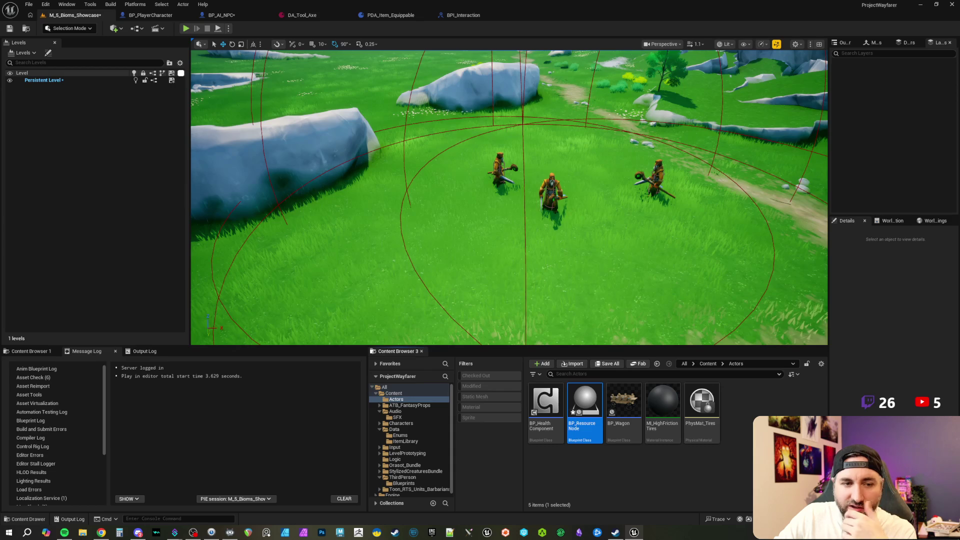
# Deselect the new asset and pull the viewport camera back over the three domed NPCs.
pyautogui.press('Escape')
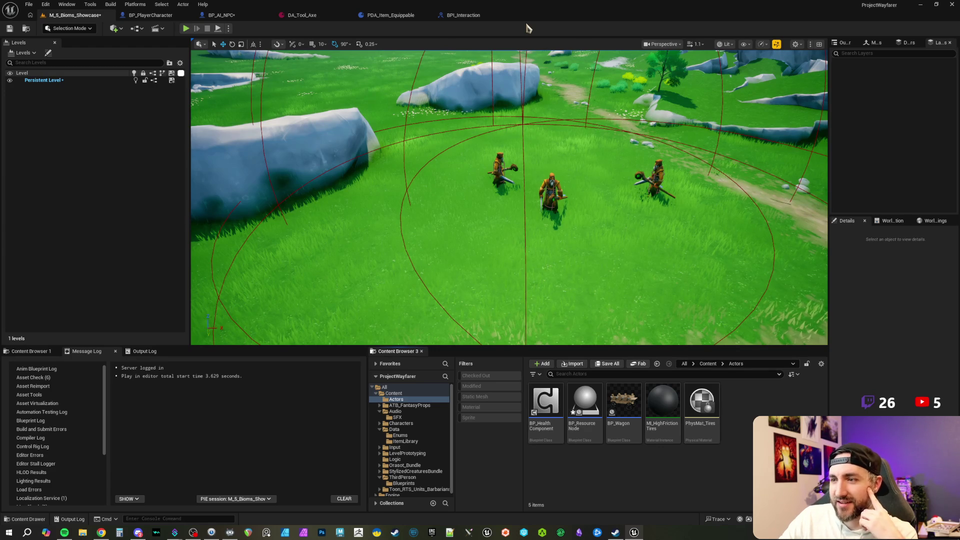
pyautogui.moveTo(527, 91)
pyautogui.mouseDown()
pyautogui.moveTo(511, 253)
pyautogui.moveTo(585, 243)
pyautogui.mouseUp()
pyautogui.scroll(-1, 514, 225)
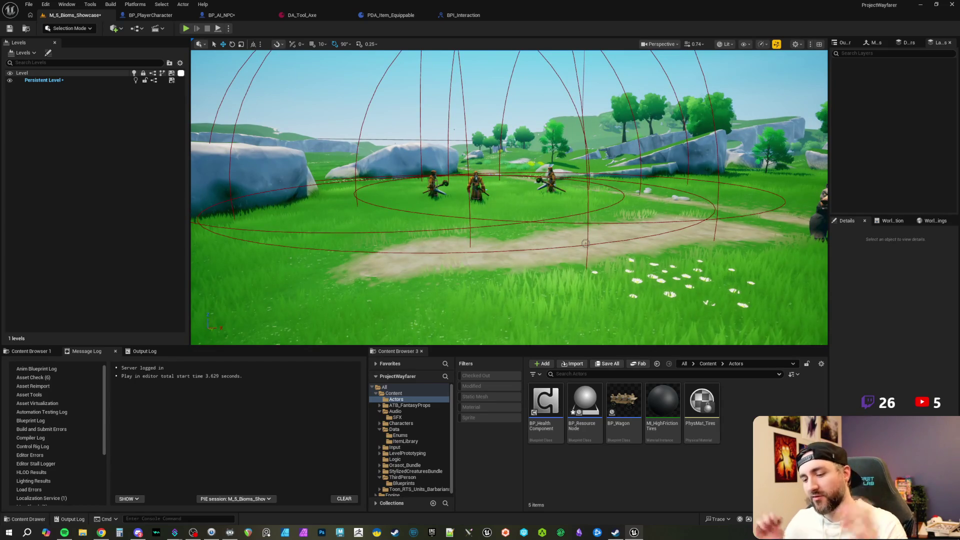